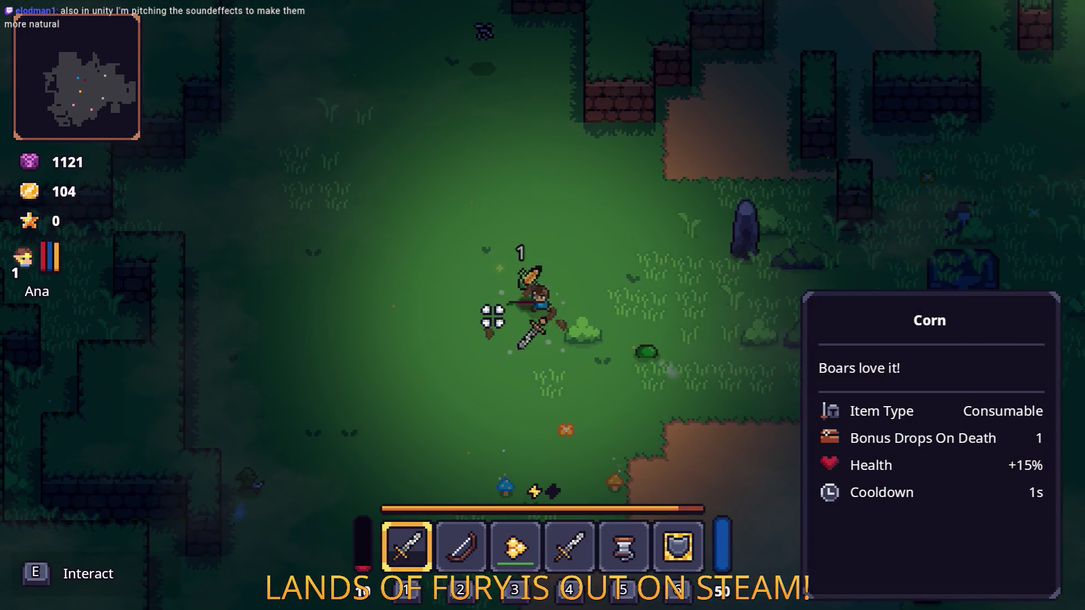
Walk right through the forest, swinging the sword at enemies to build the fury meter.
key("d")
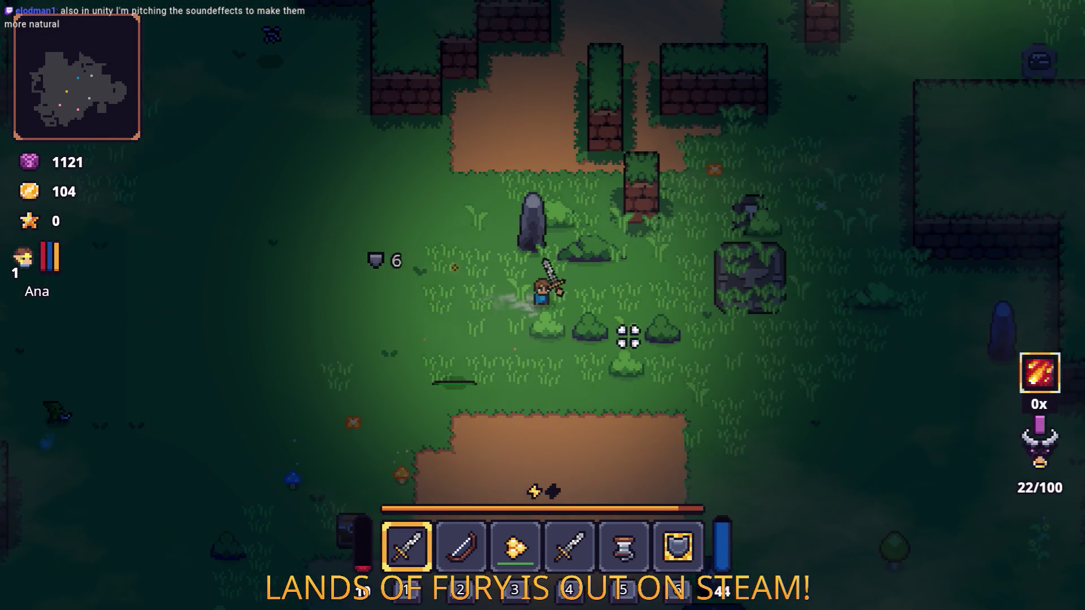
key("d")
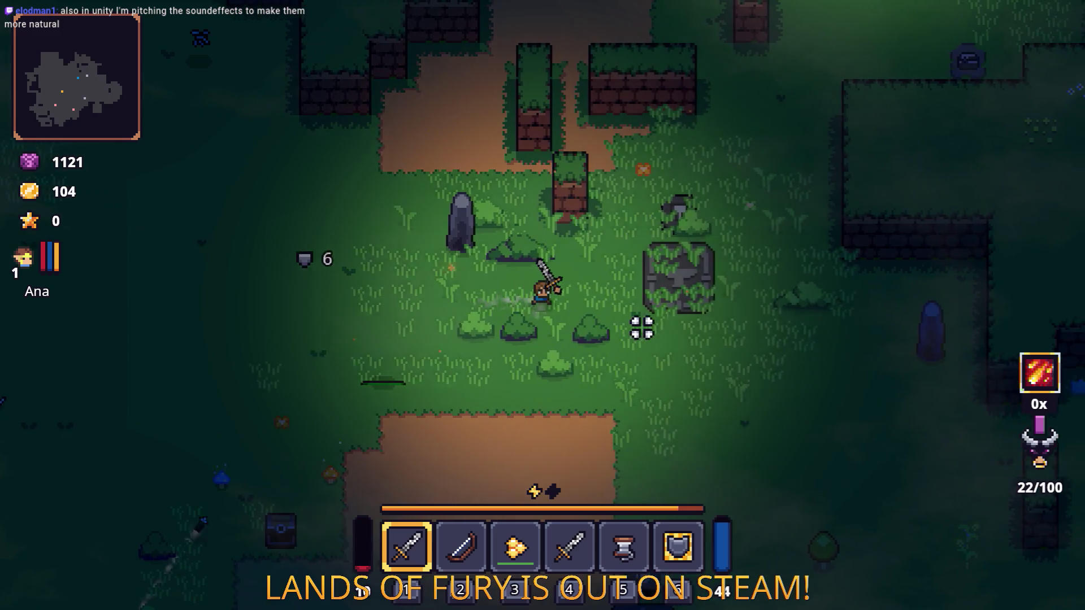
key("w")
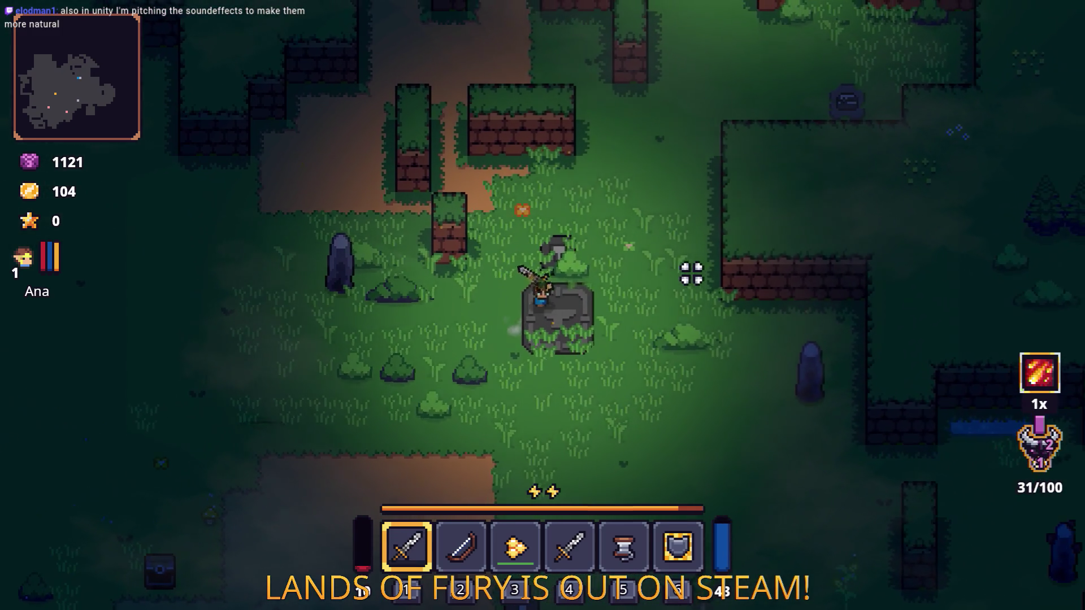
key("d")
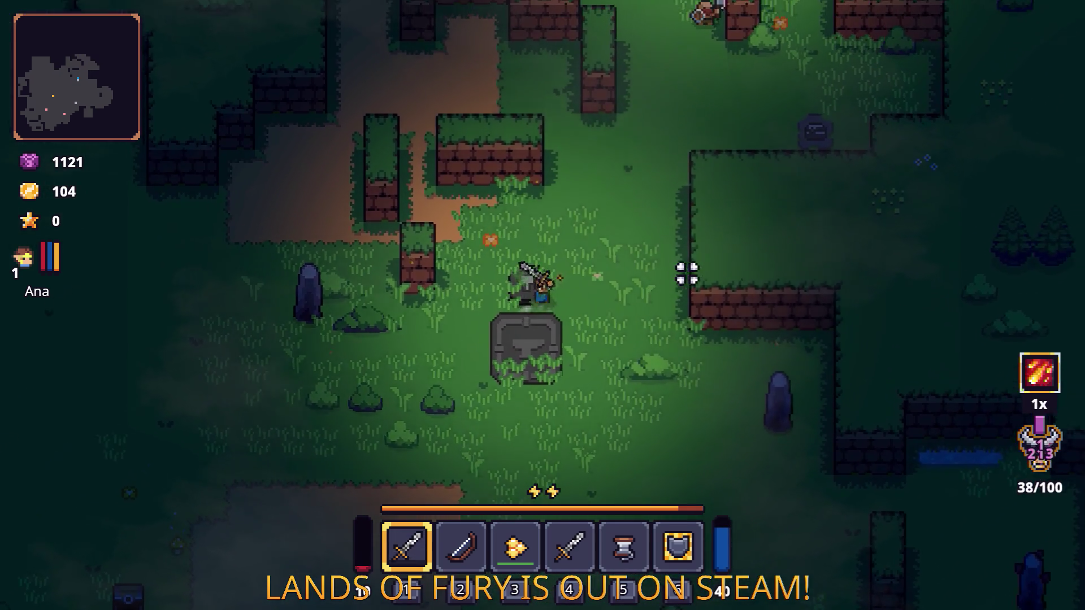
key("s")
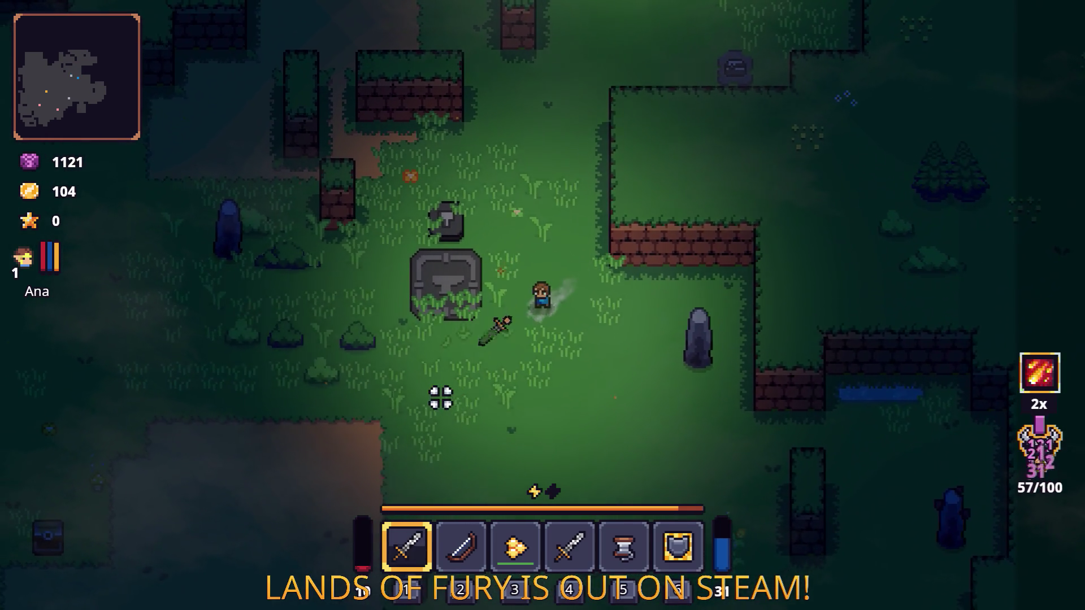
key("s")
left_click(390, 345)
key("a")
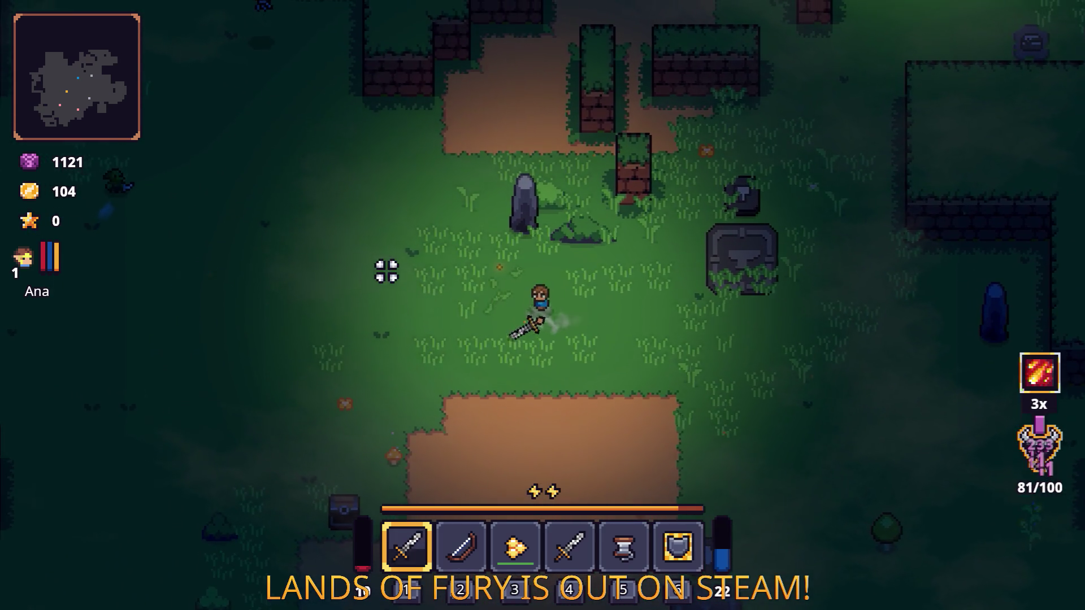
key("d")
left_click(610, 332)
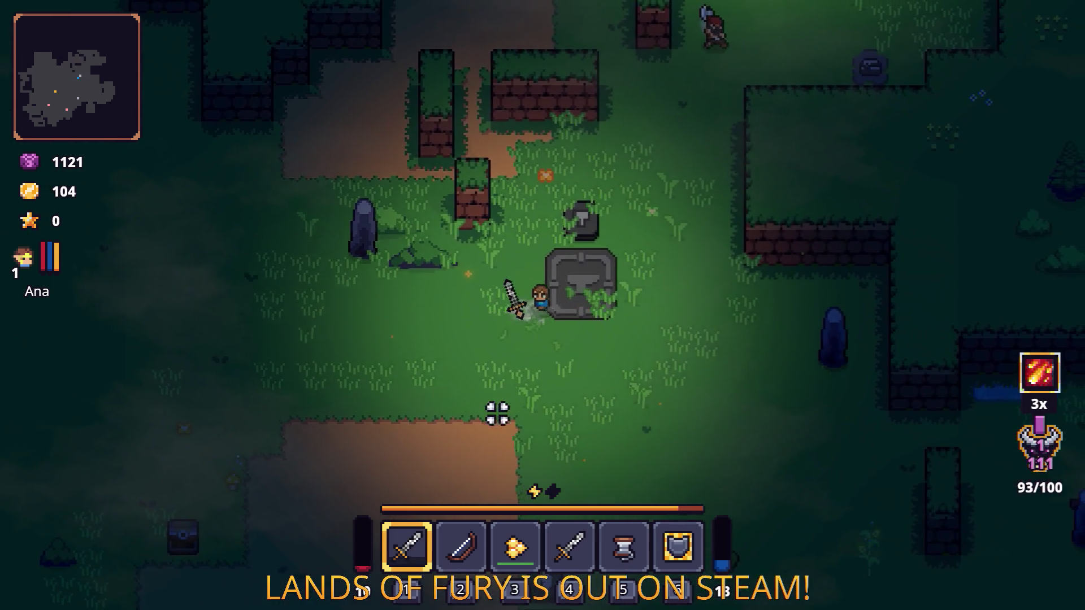
key("s")
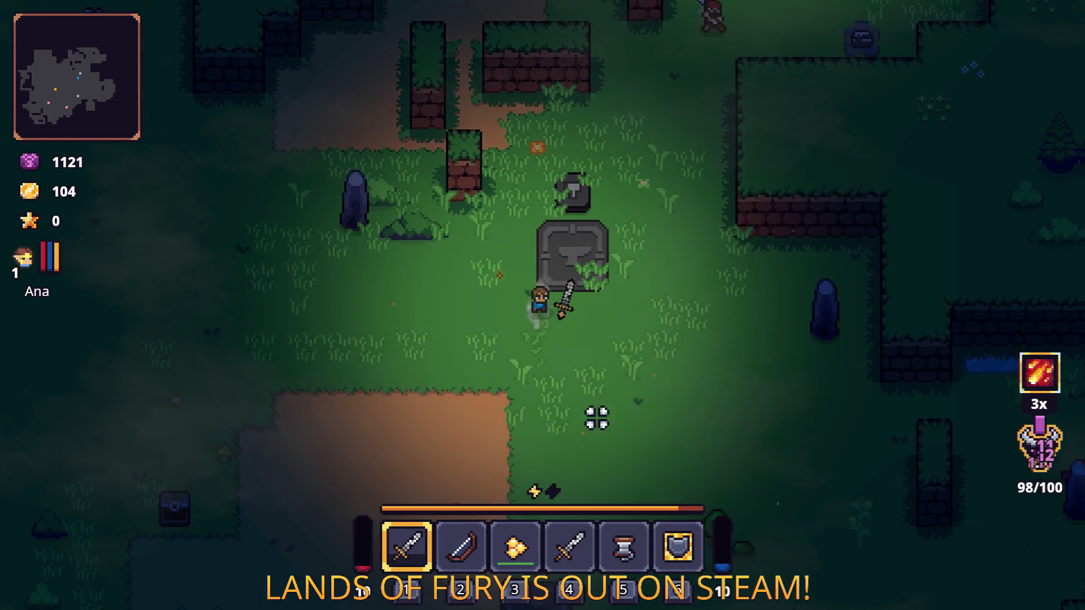
key("d")
key("w")
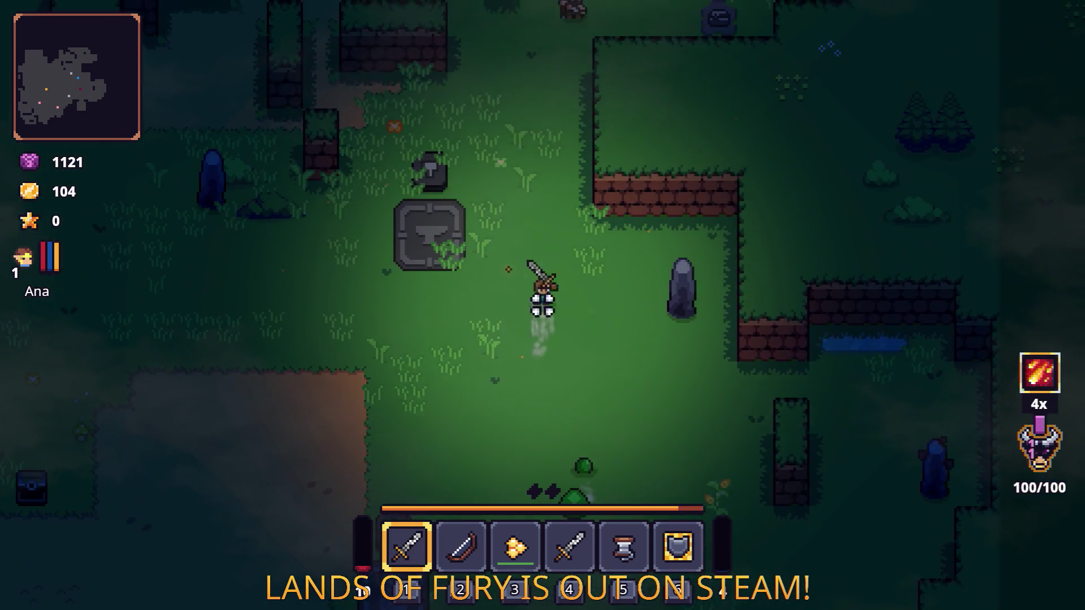
key("w")
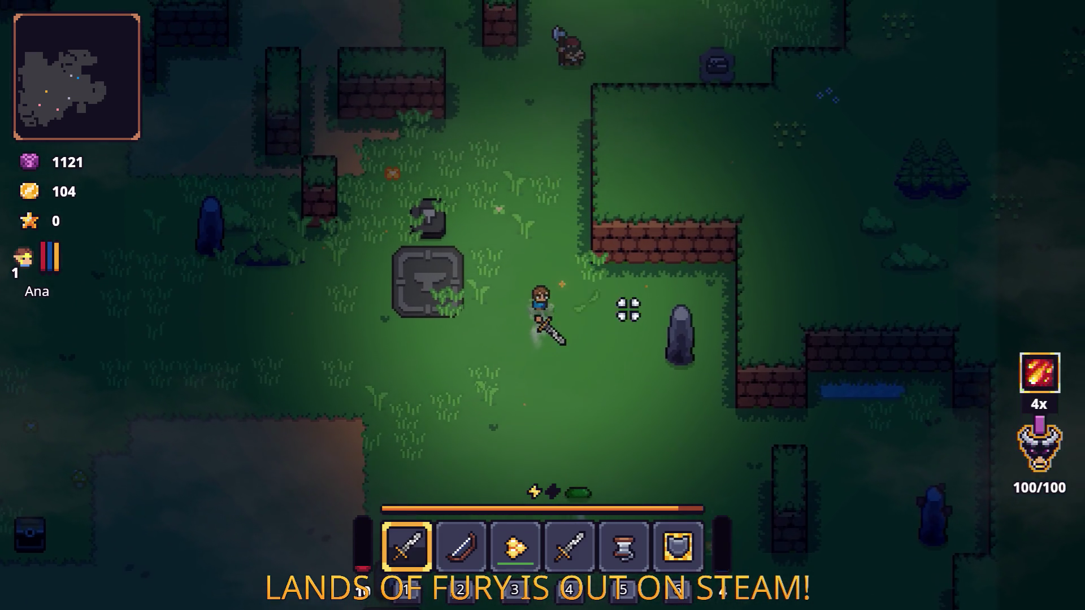
Swap to the bow and back to the sword while moving through the clearing.
key("a")
key("2")
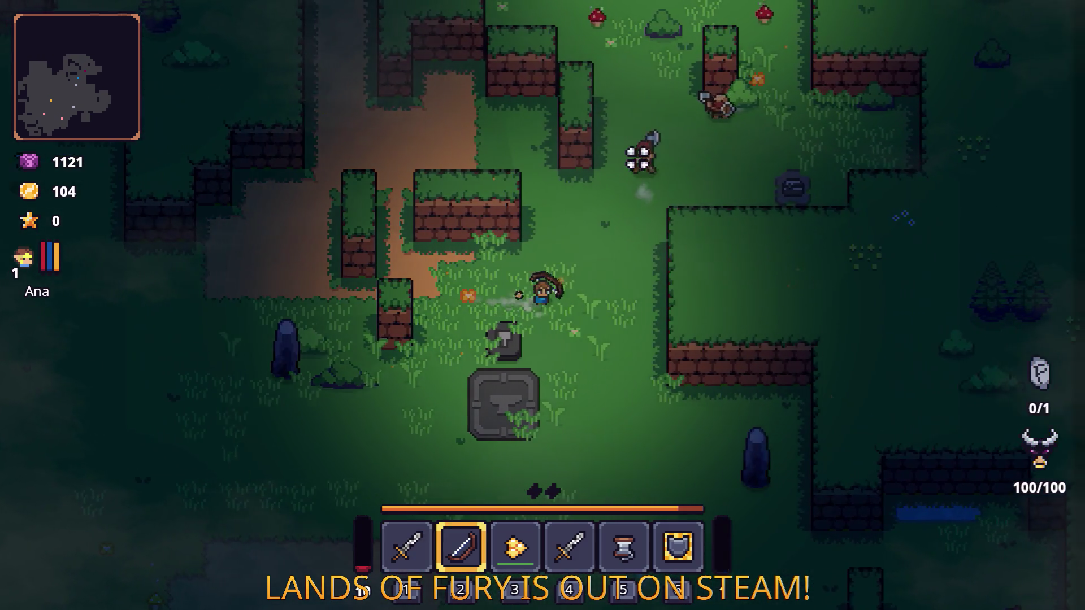
key("s")
key("d")
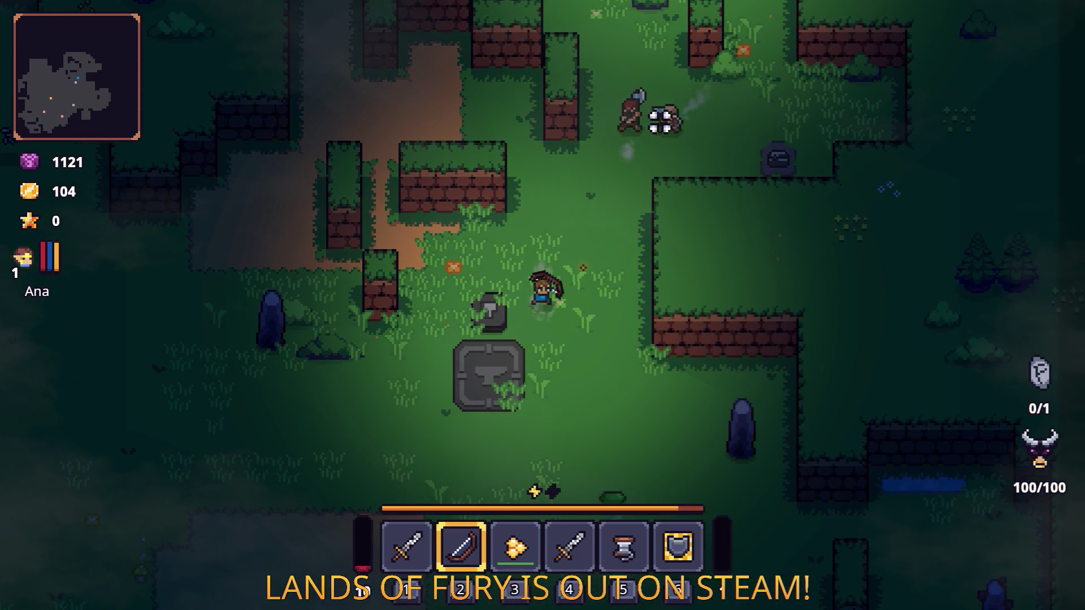
key("1")
key("s")
key("a")
key("d")
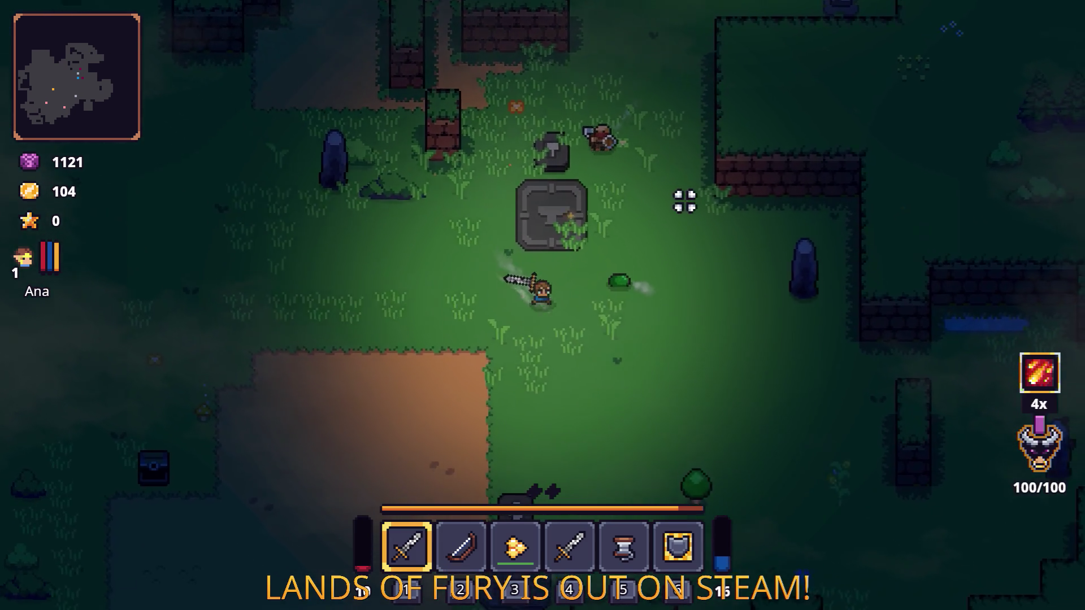
key("d")
key("w")
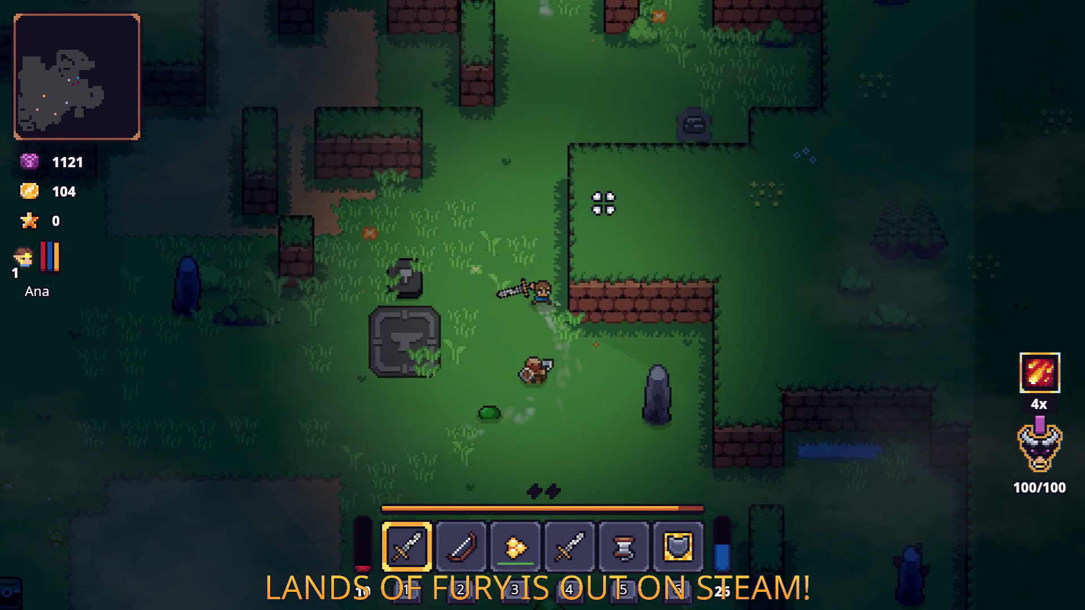
Circle the campfire area and fire a projectile at the enemies above.
key("w")
key("a")
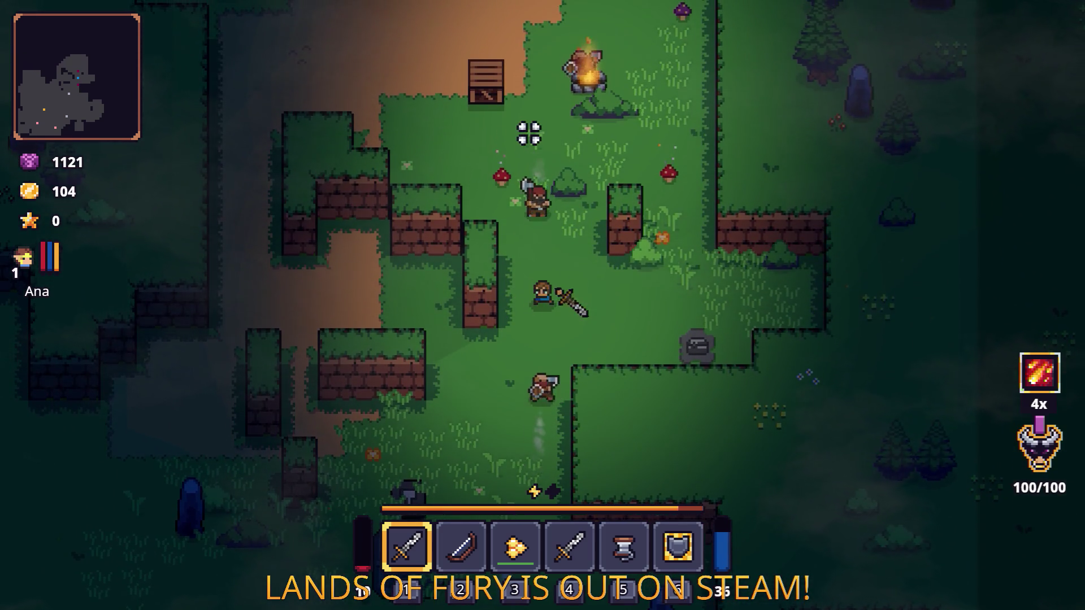
key("w")
key("a")
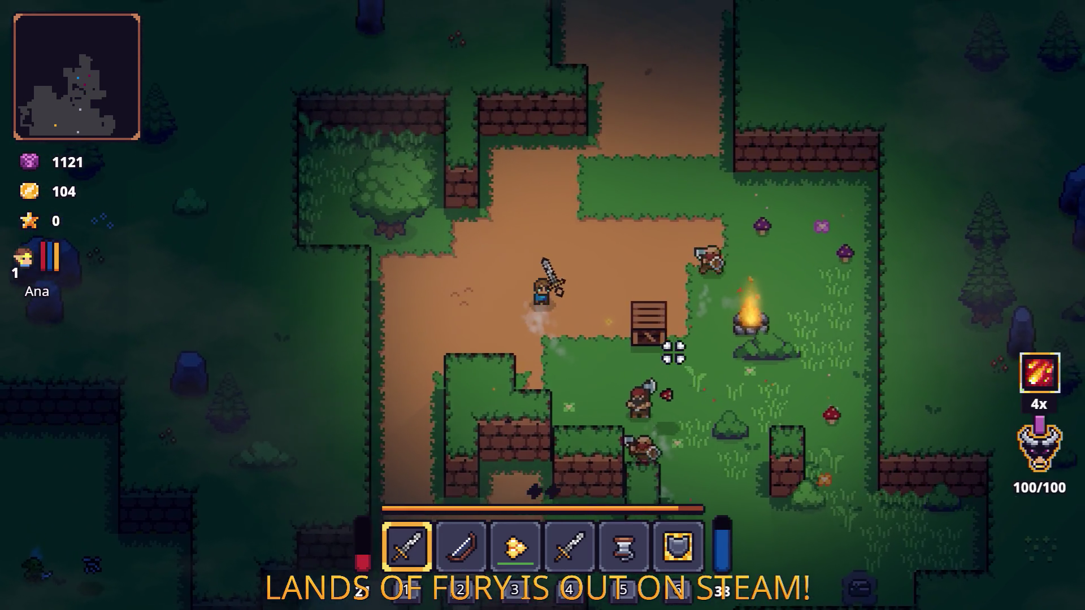
key("d")
key("a")
key("s")
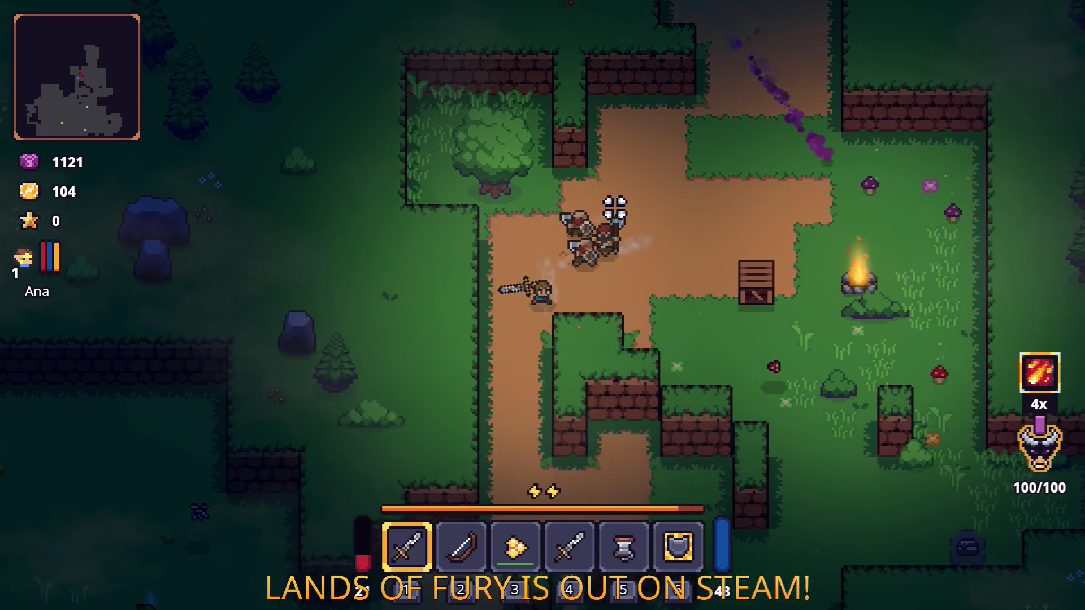
key("s")
key("a")
left_click(604, 213)
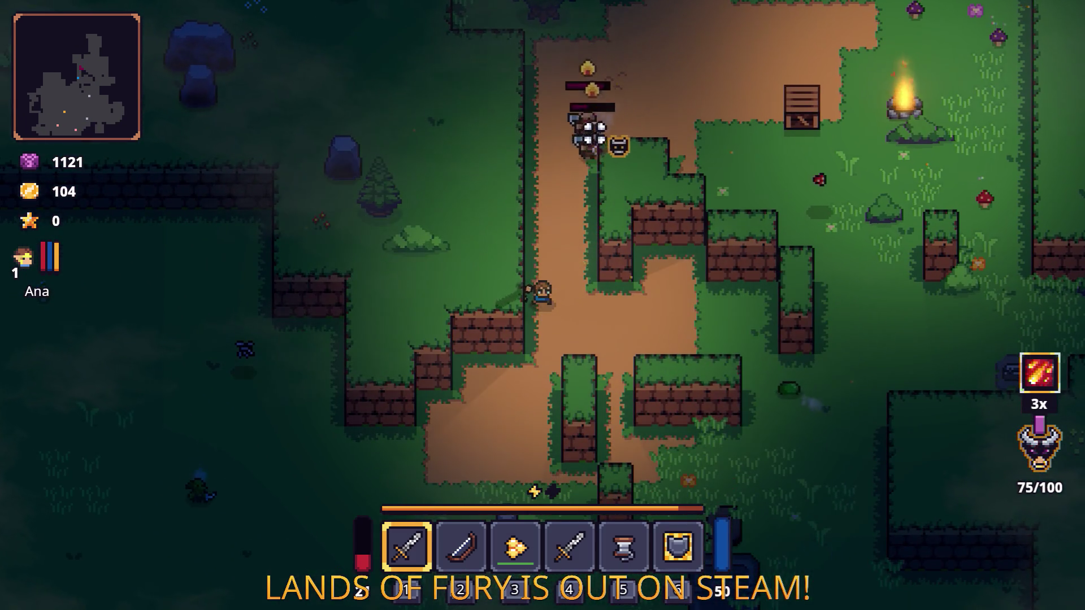
key("s")
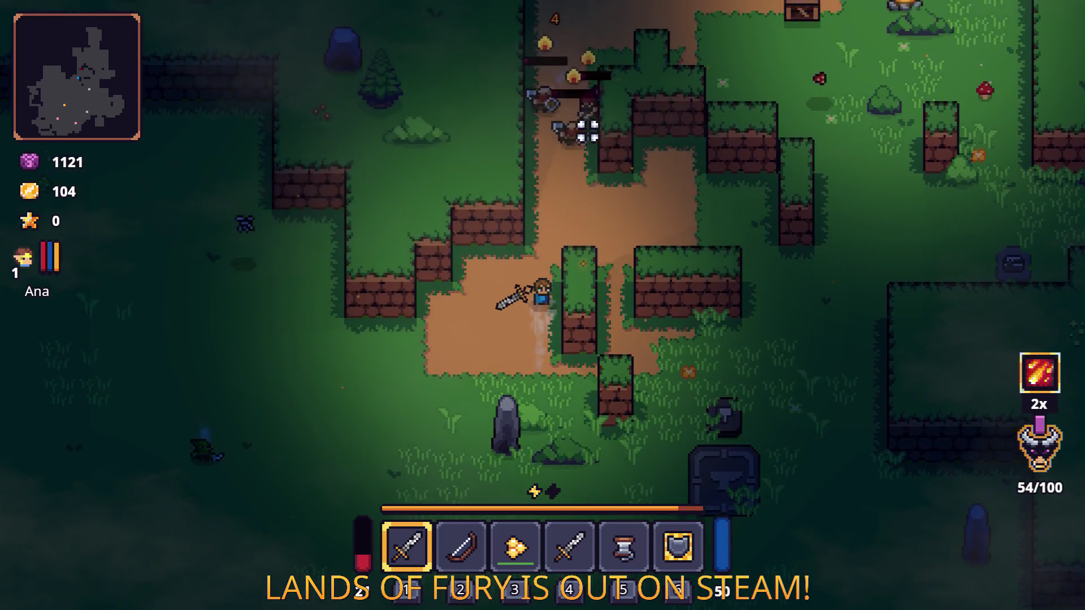
Finish the enemies near the campfire with sword swings, then quit the game to the desktop.
key("w")
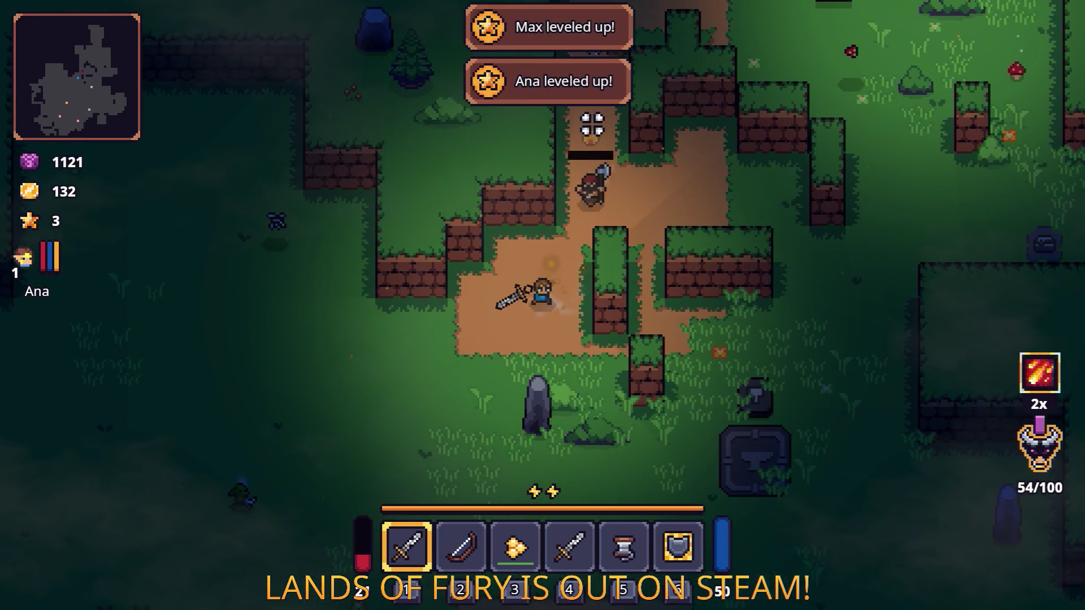
key("w")
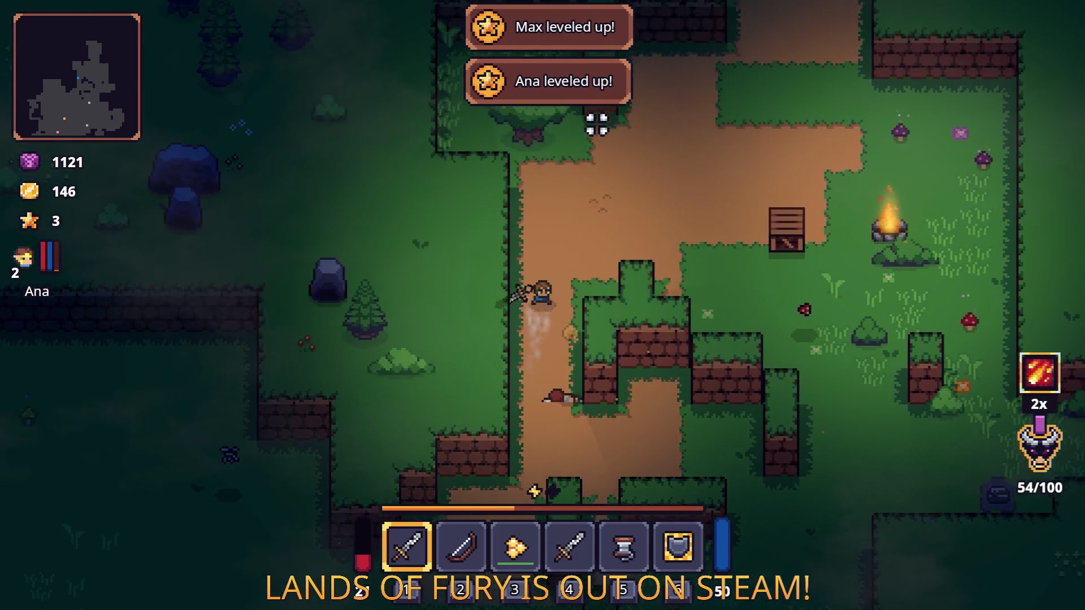
key("d")
left_click(822, 230)
key("d")
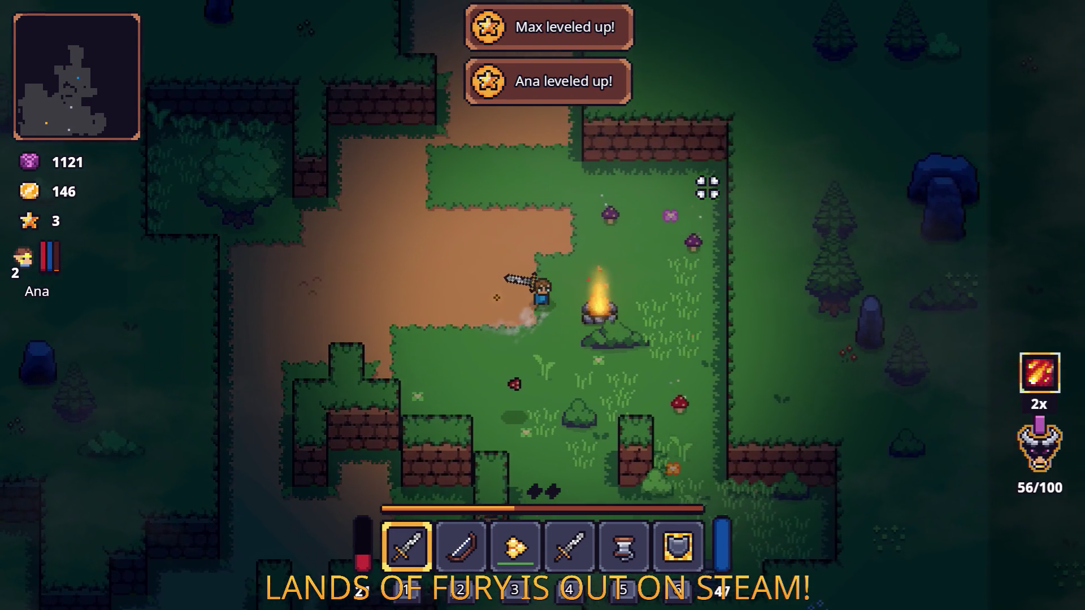
key("w")
key("d")
left_click(792, 286)
key("s")
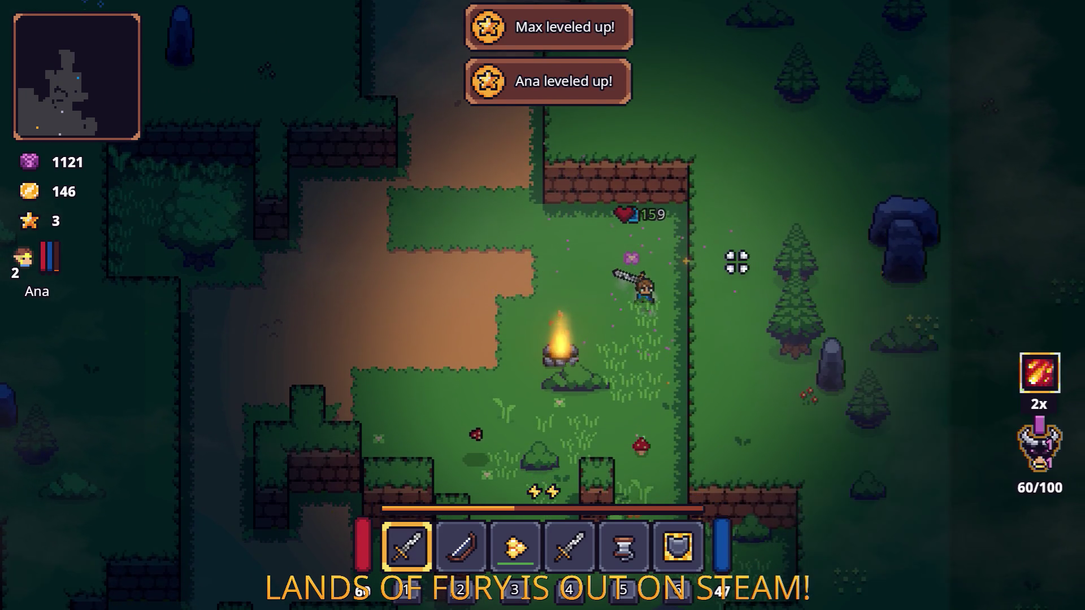
key("Escape")
left_click(543, 532)
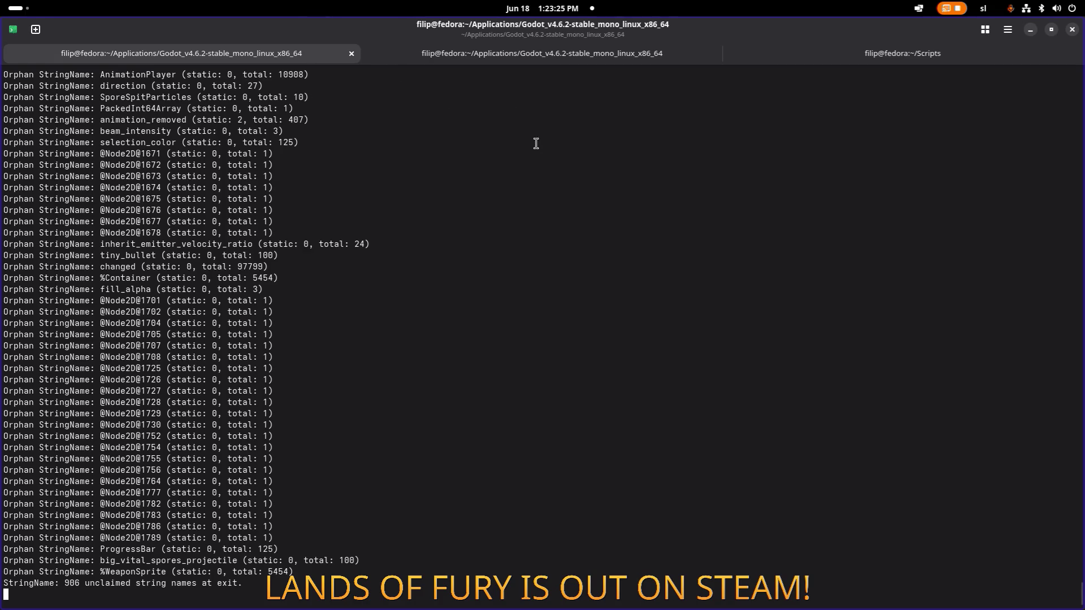
Switch from the terminal's shutdown log to Visual Studio Code.
key("alt+Tab")
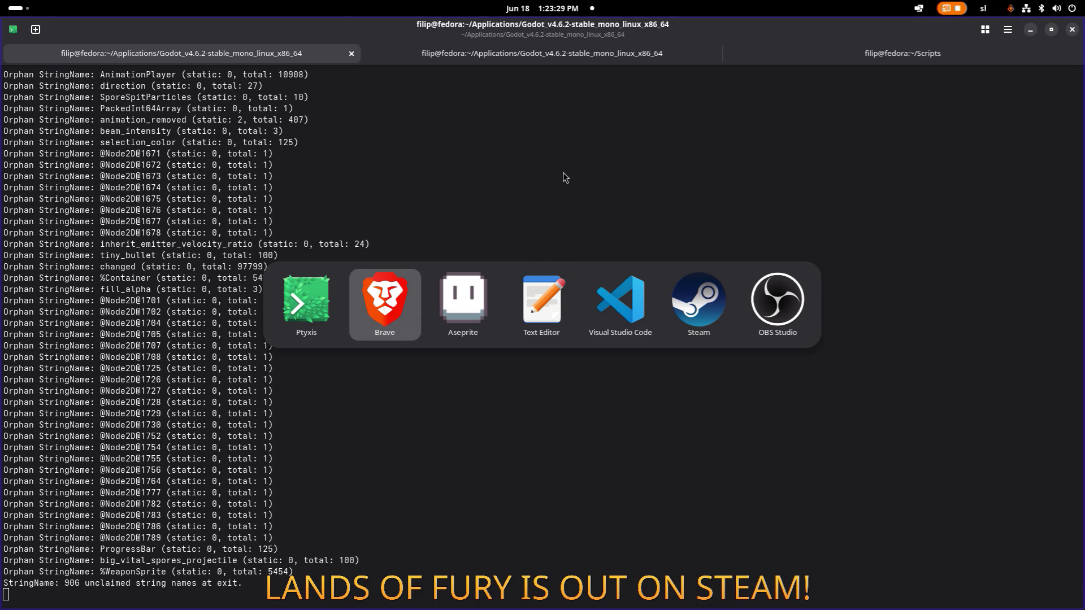
left_click(633, 289)
Look over the OnPlayerFuryChanged handler in PlayerHUD.cs, then bring Aseprite with ui_elements.png forward.
scroll(508, 224, "down", 2)
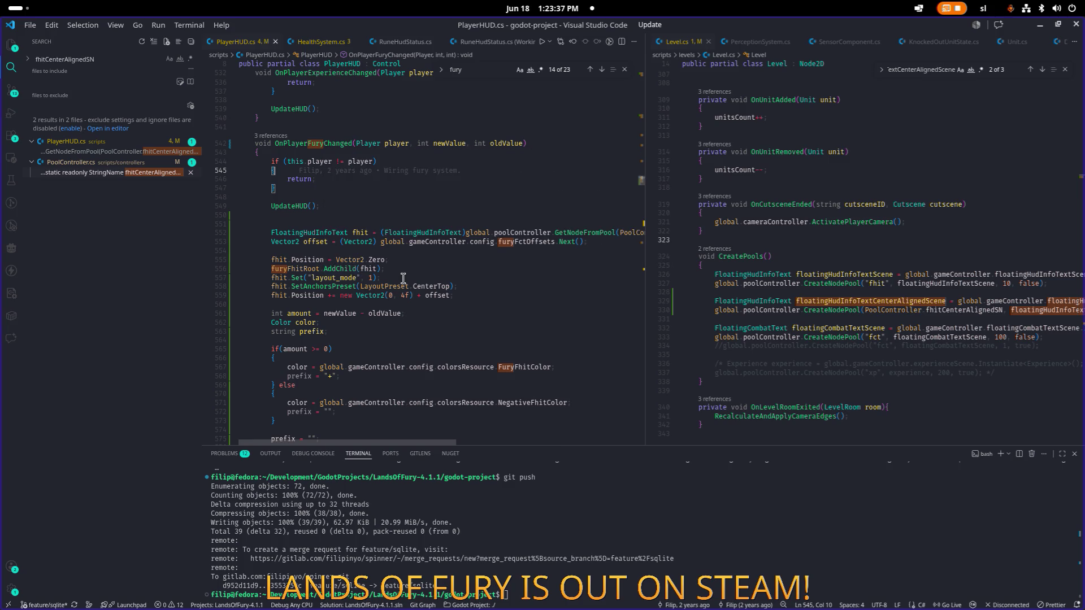
scroll(401, 279, "up", 1)
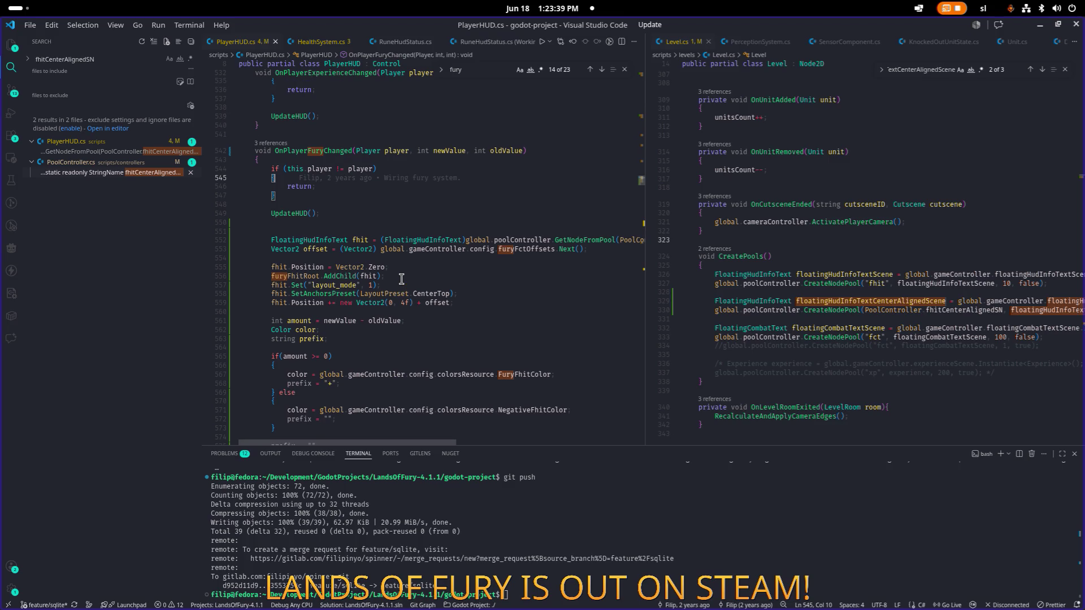
scroll(402, 279, "down", 3)
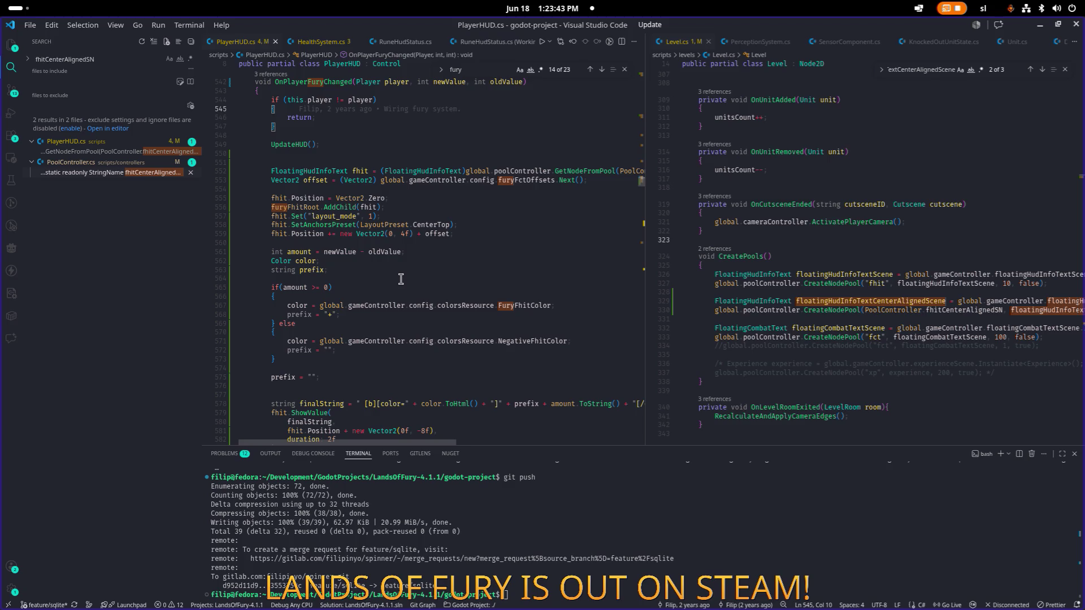
key("alt+Tab")
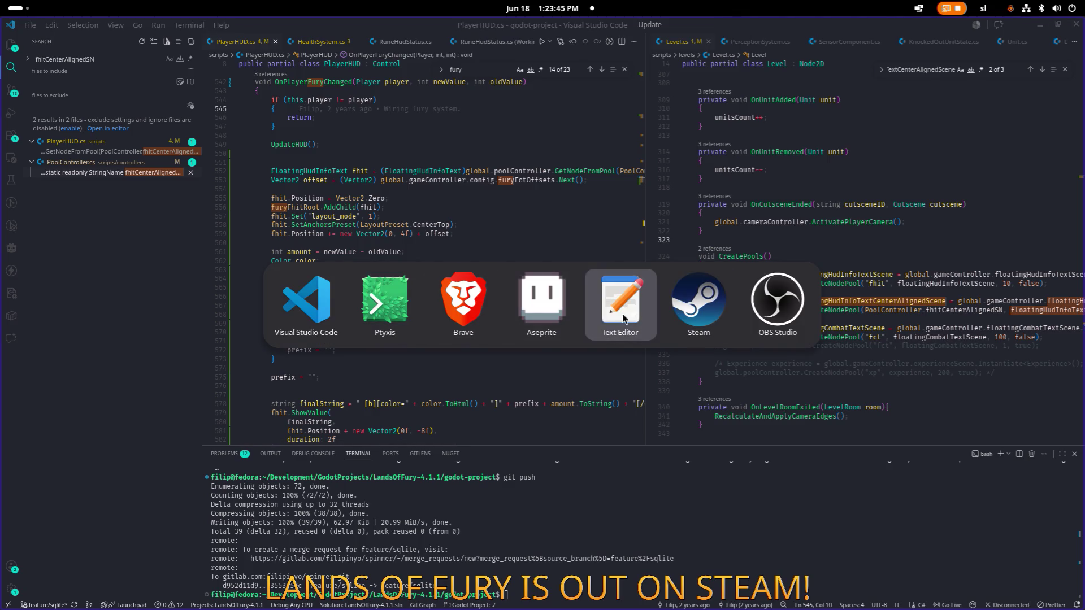
left_click(541, 305)
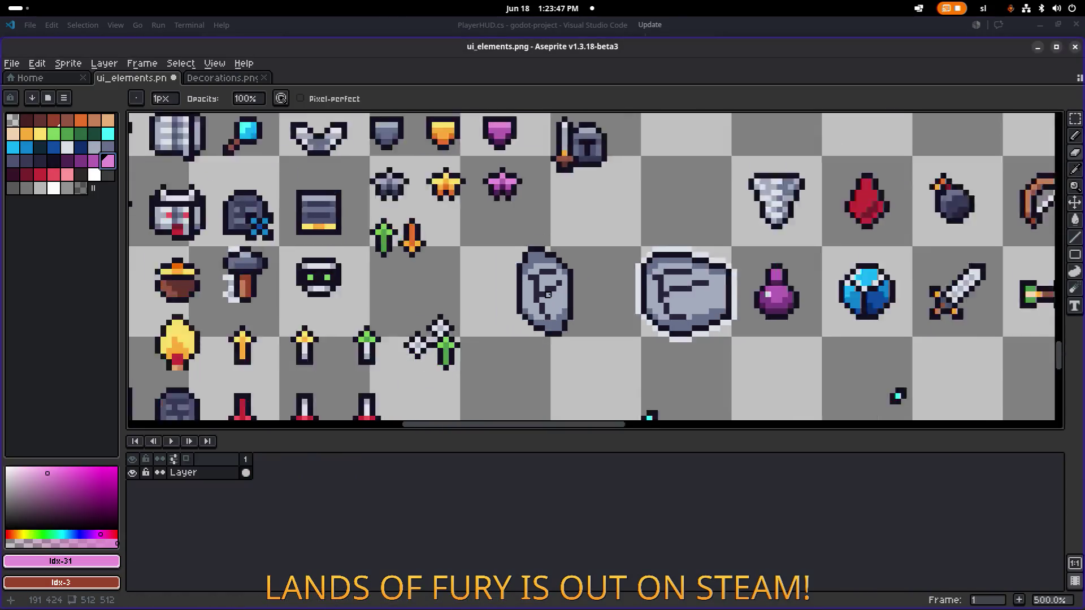
Marquee-select the horned demon head sprite on the sheet.
scroll(635, 161, "up", 3)
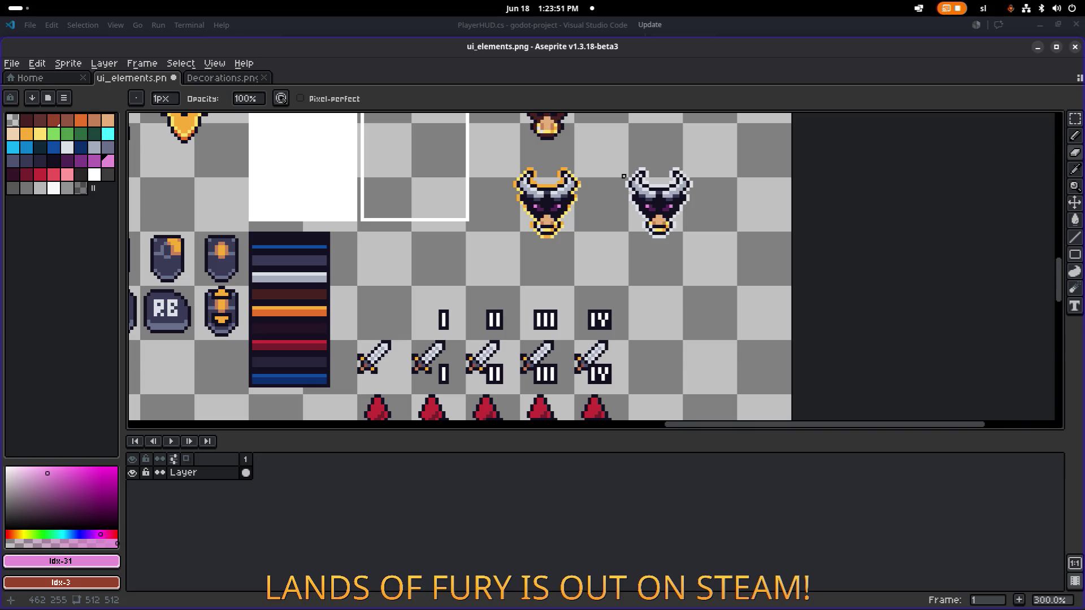
scroll(624, 176, "right", 3)
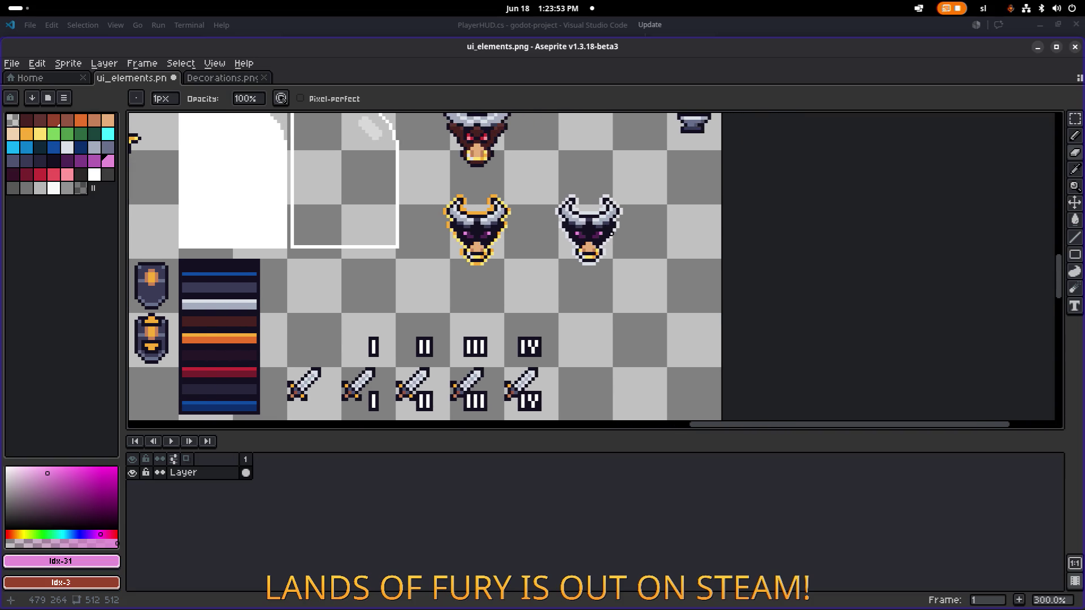
key("m")
left_click_drag(542, 282, 655, 173)
scroll(516, 197, "down", 4)
scroll(516, 197, "up", 3)
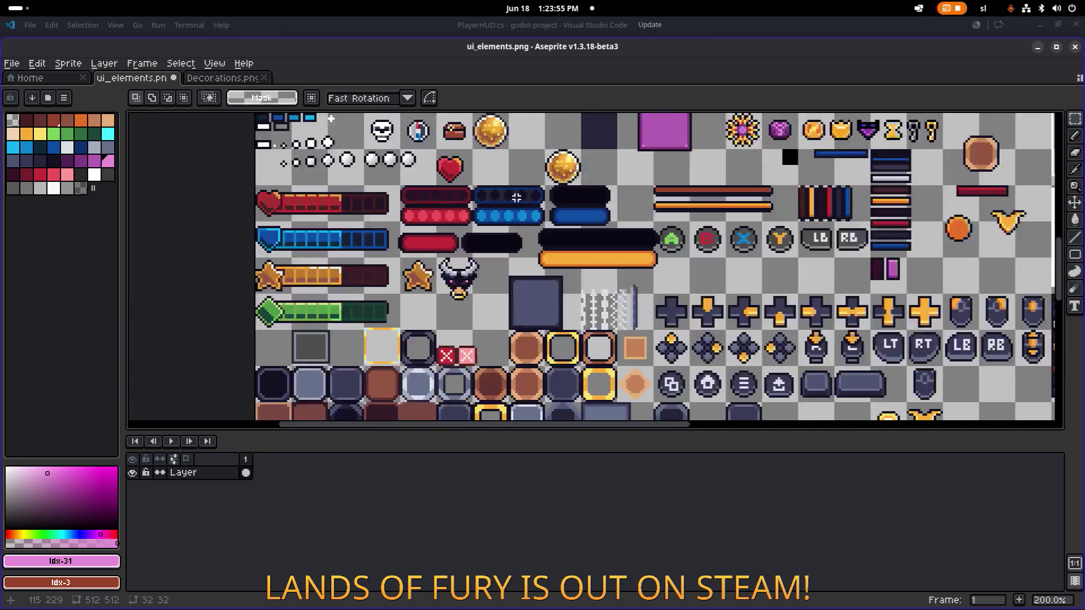
scroll(516, 197, "up", 4)
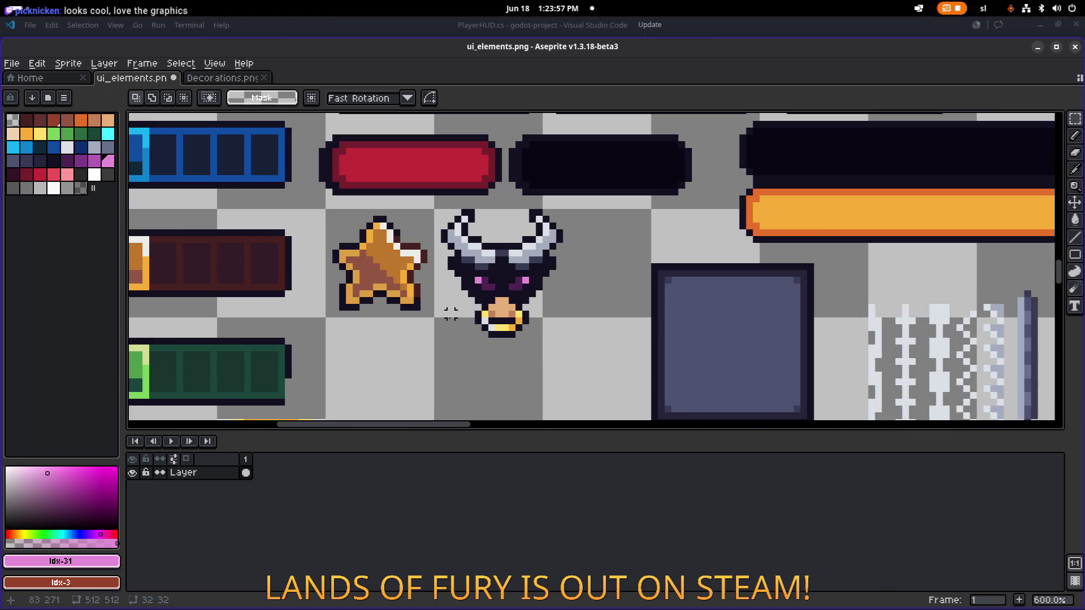
left_click_drag(438, 341, 586, 199)
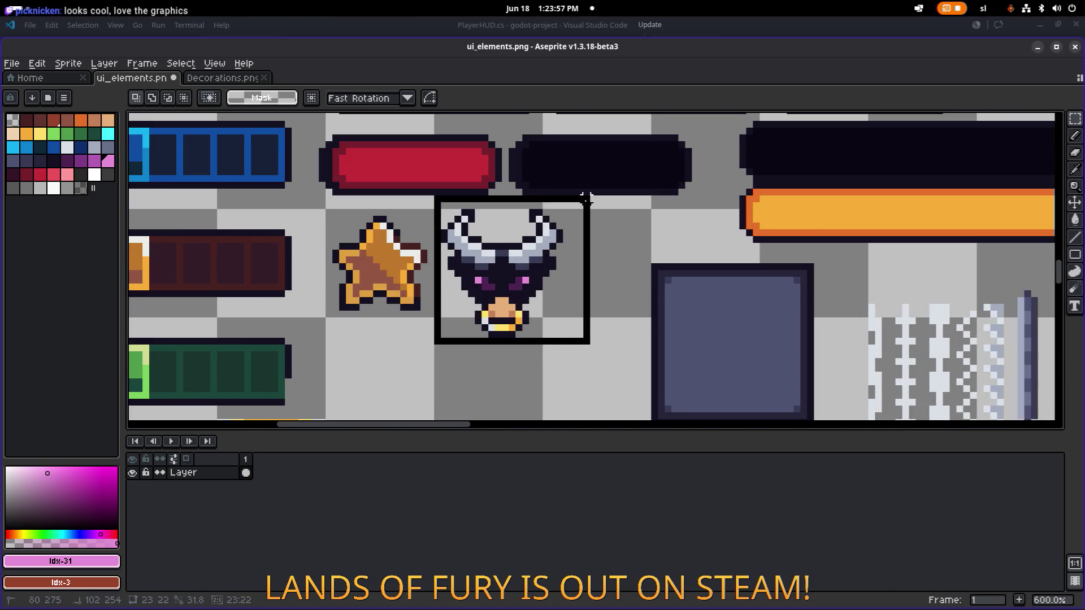
Drag a copy of the head beside the original and drop it in place.
scroll(497, 213, "down", 6)
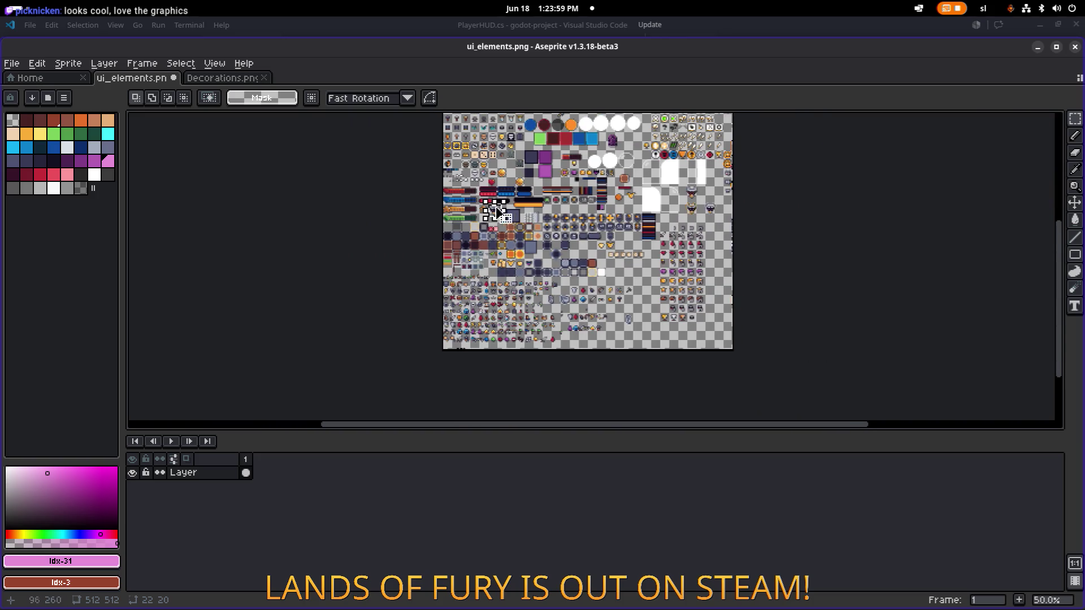
mouse_move(497, 212)
left_mouse_down()
mouse_move(713, 255)
mouse_move(678, 337)
mouse_move(698, 338)
left_mouse_up()
scroll(698, 338, "up", 12)
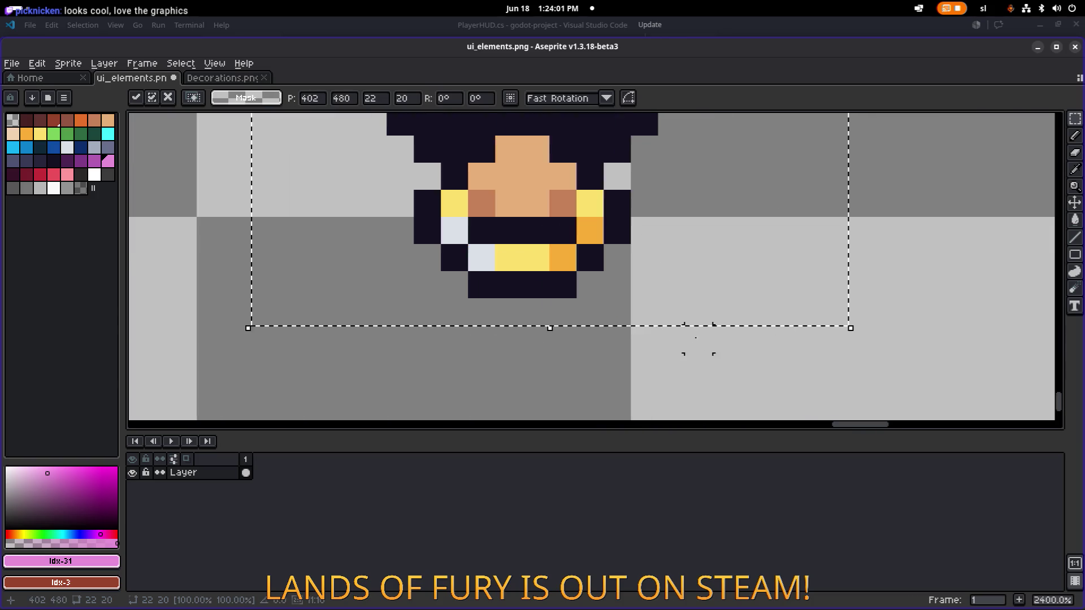
scroll(698, 338, "down", 5)
mouse_move(641, 245)
left_mouse_down()
mouse_move(615, 241)
mouse_move(618, 232)
mouse_move(904, 228)
left_mouse_up()
scroll(847, 225, "right", 2)
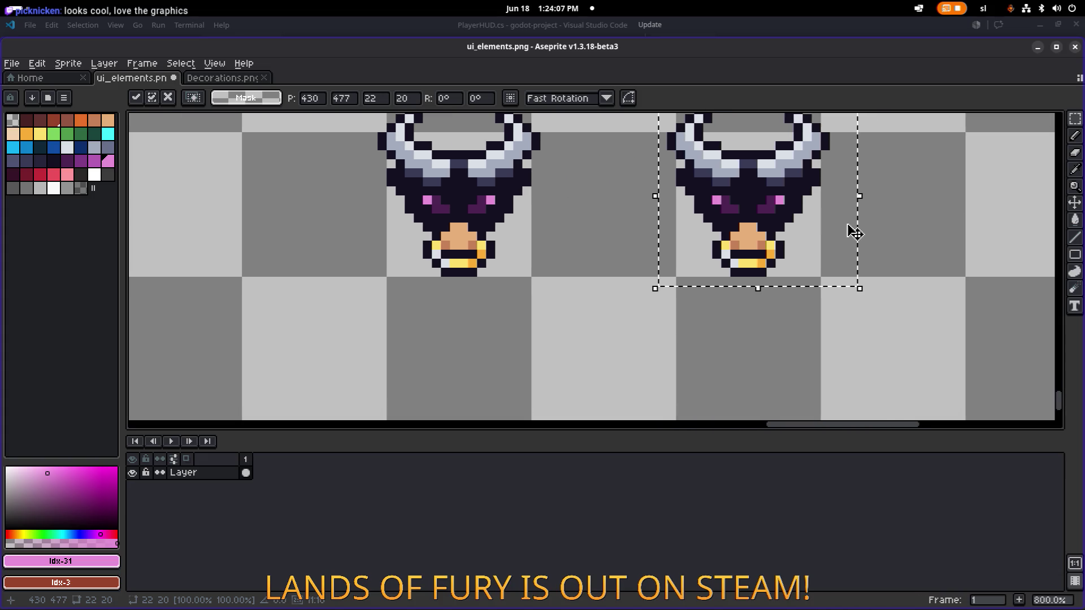
key("ctrl+d")
scroll(737, 261, "up", 1)
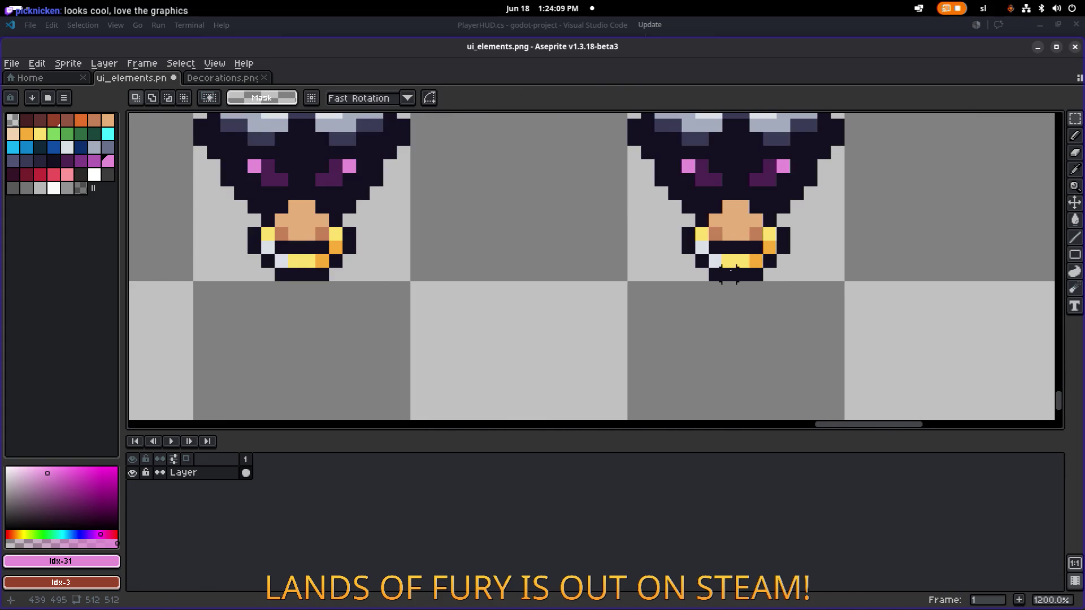
left_click(718, 232, "alt")
Try extending the copy's chin with skin-coloured and dark outline pixels.
key("b")
left_click_drag(714, 288, 724, 292)
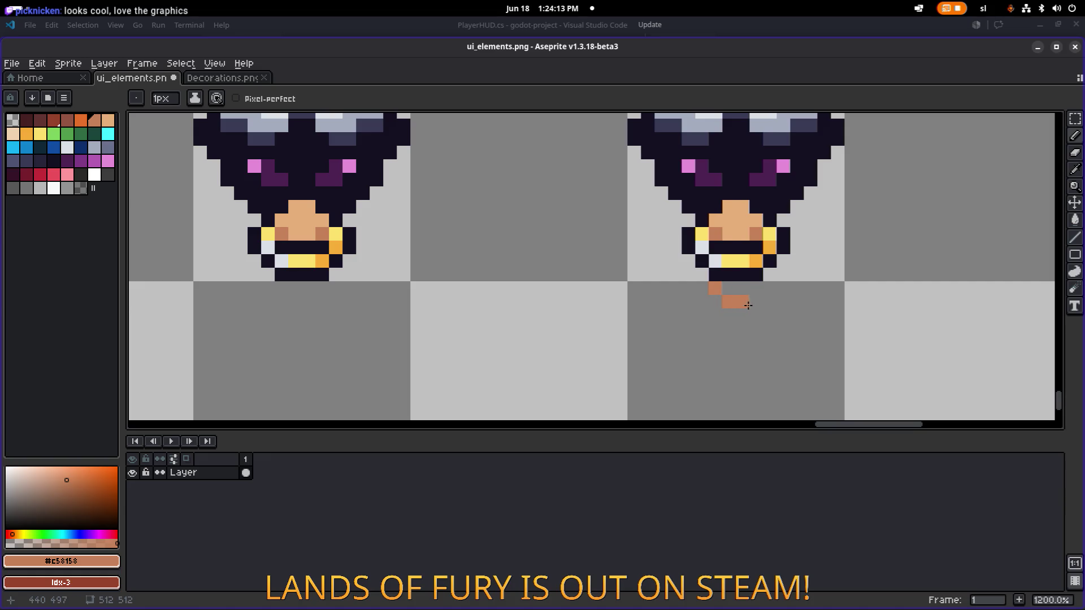
key("ctrl+z")
left_click(756, 288)
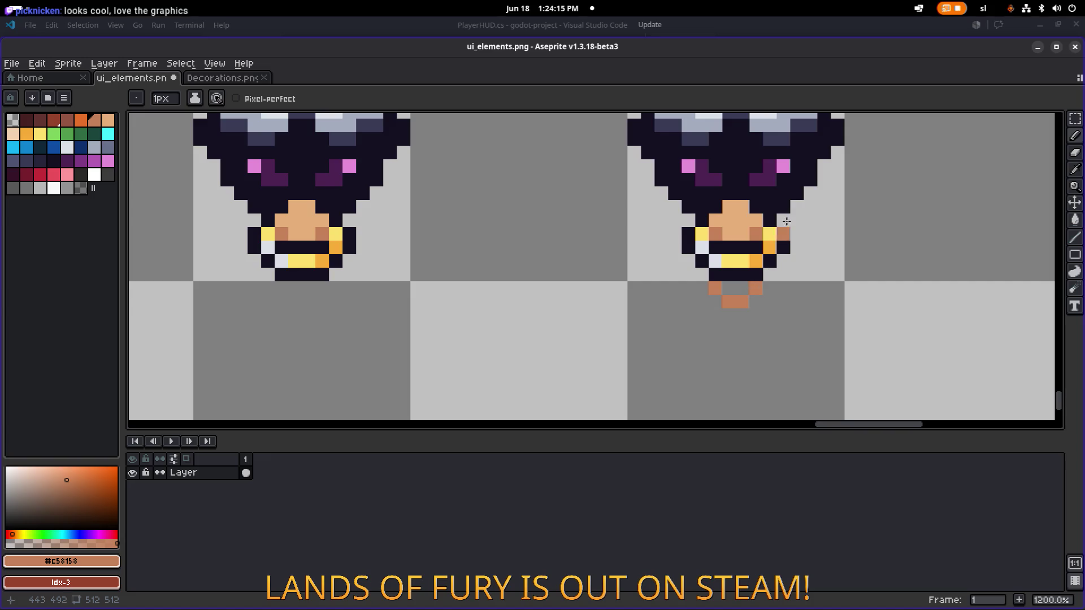
left_click(698, 278, "alt")
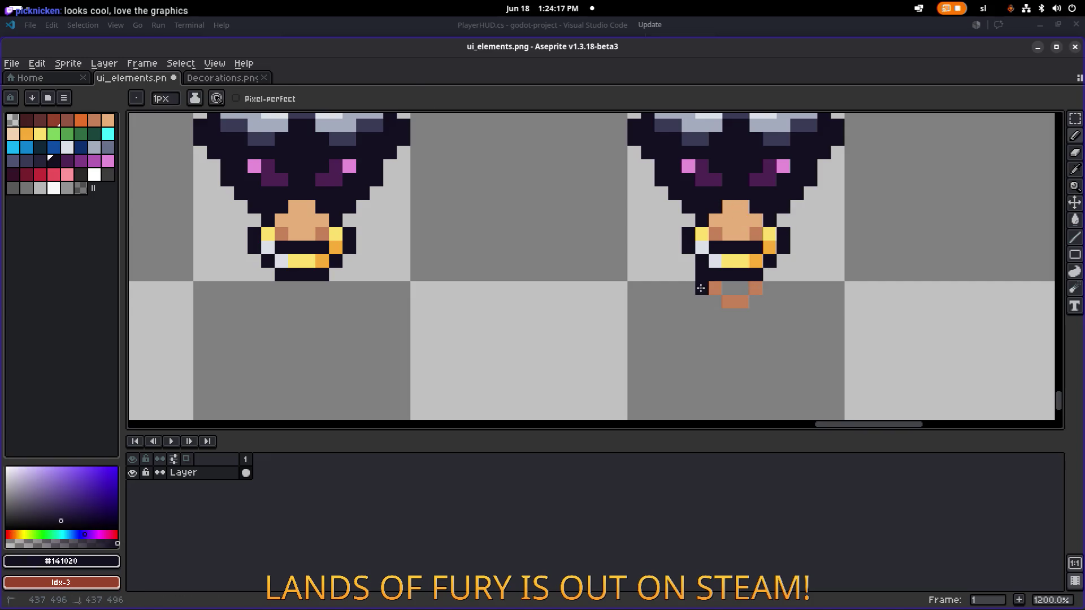
mouse_move(701, 288)
left_mouse_down()
mouse_move(734, 316)
mouse_move(758, 309)
left_mouse_up()
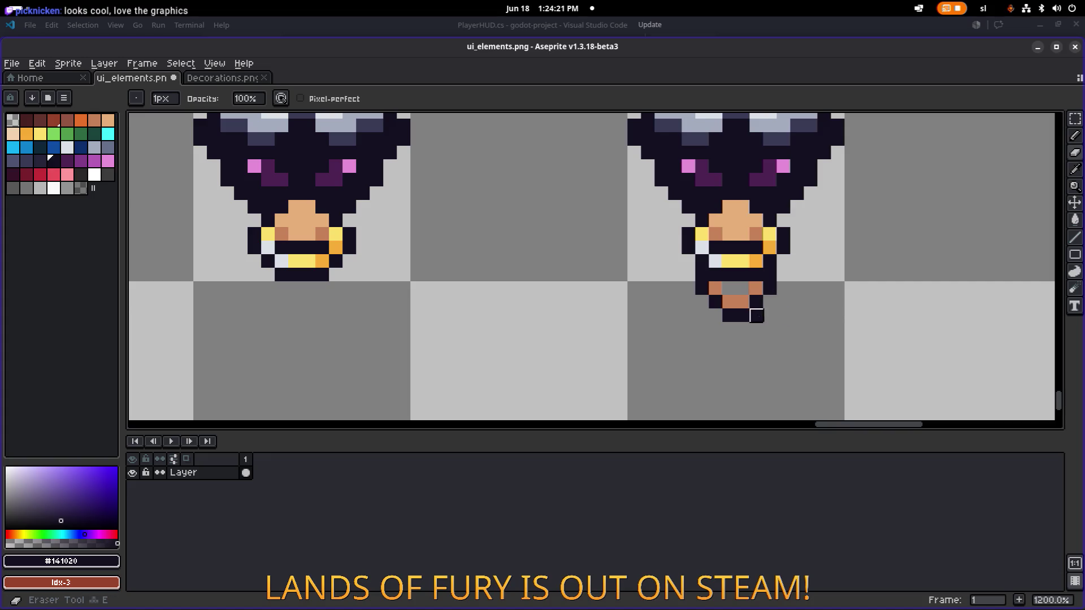
key("ctrl+z")
Select and delete the added chin pixels to restore the original chin.
scroll(770, 300, "down", 4)
scroll(769, 299, "up", 4)
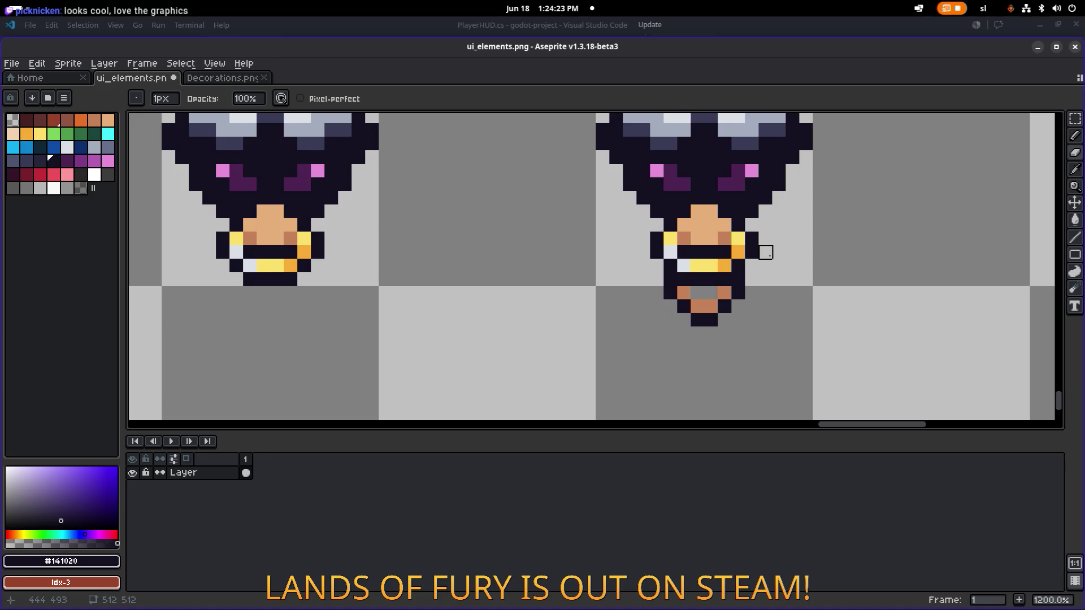
scroll(725, 211, "down", 3)
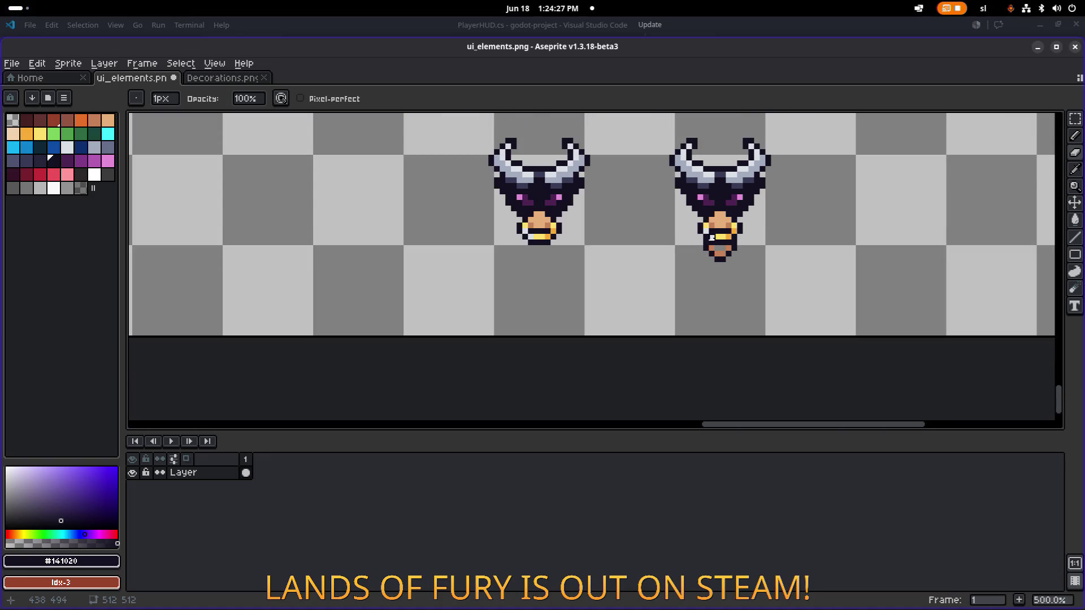
scroll(711, 238, "up", 2)
scroll(695, 260, "down", 1)
scroll(674, 281, "up", 1)
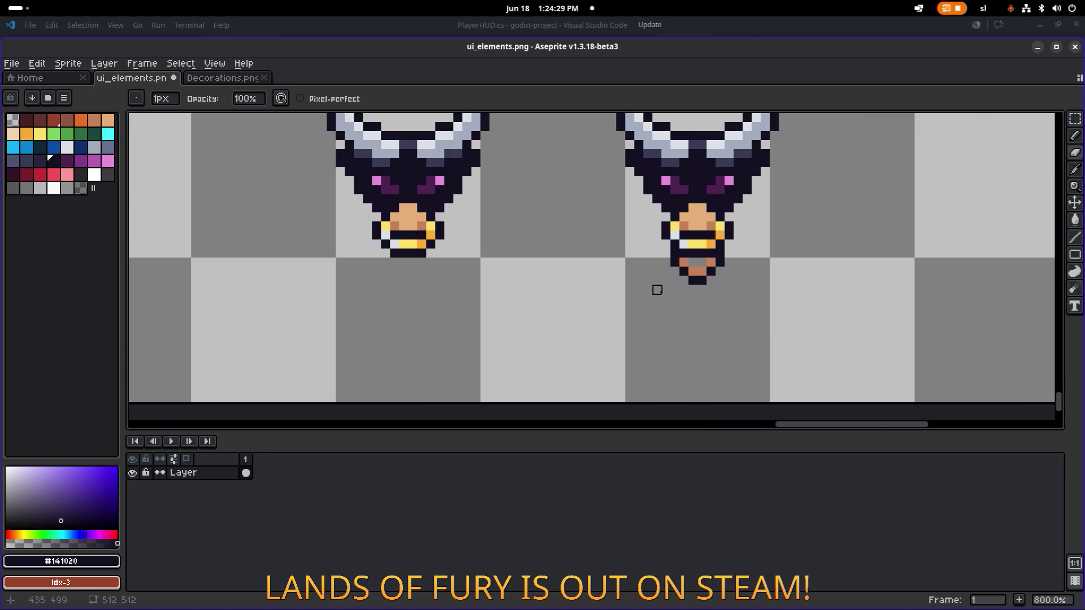
key("m")
mouse_move(655, 310)
left_mouse_down()
mouse_move(731, 263)
mouse_move(764, 262)
left_mouse_up()
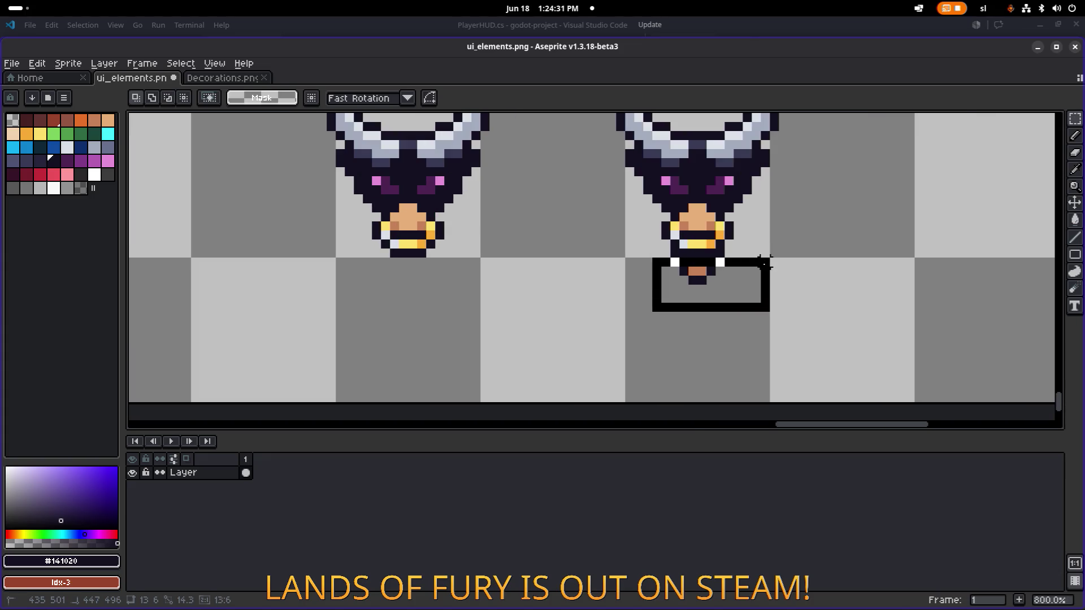
key("Delete")
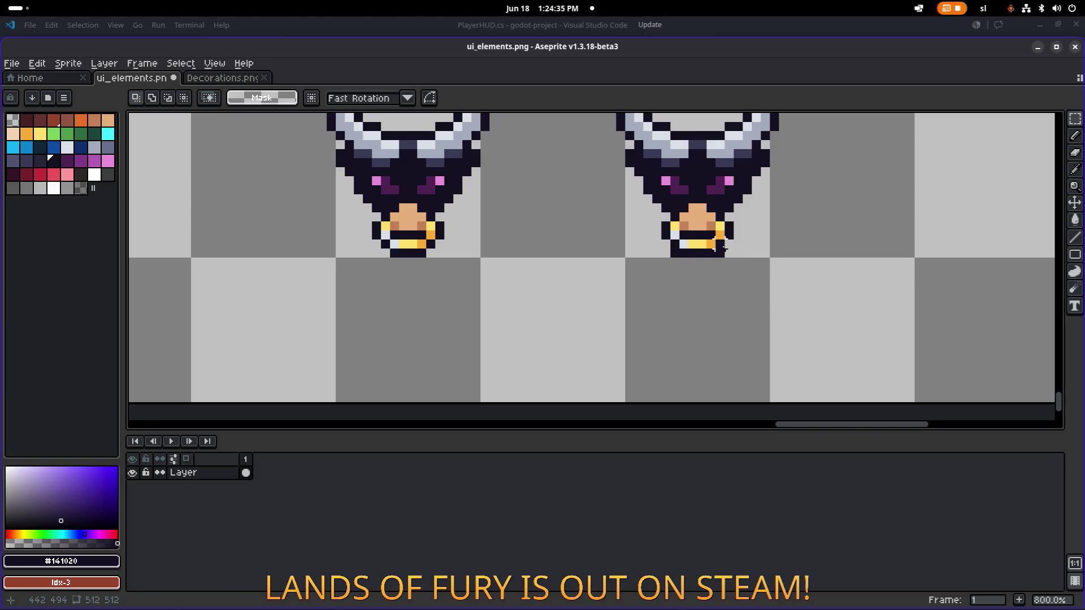
Paint both of the copy's eyes bright red and fill the remaining purple with dark red.
key("b")
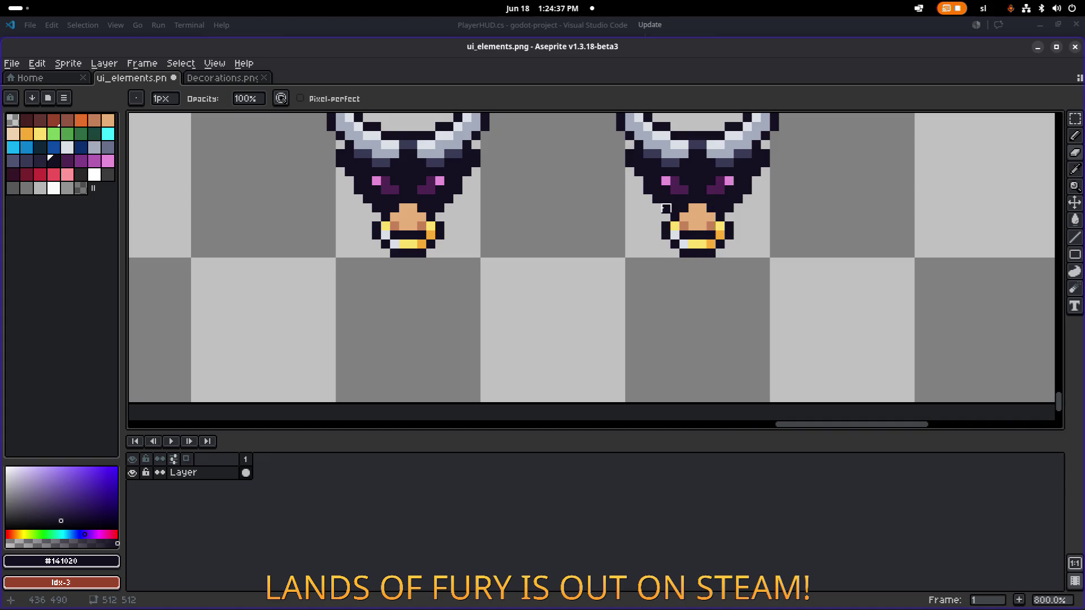
scroll(676, 169, "right", 2)
scroll(676, 169, "up", 1)
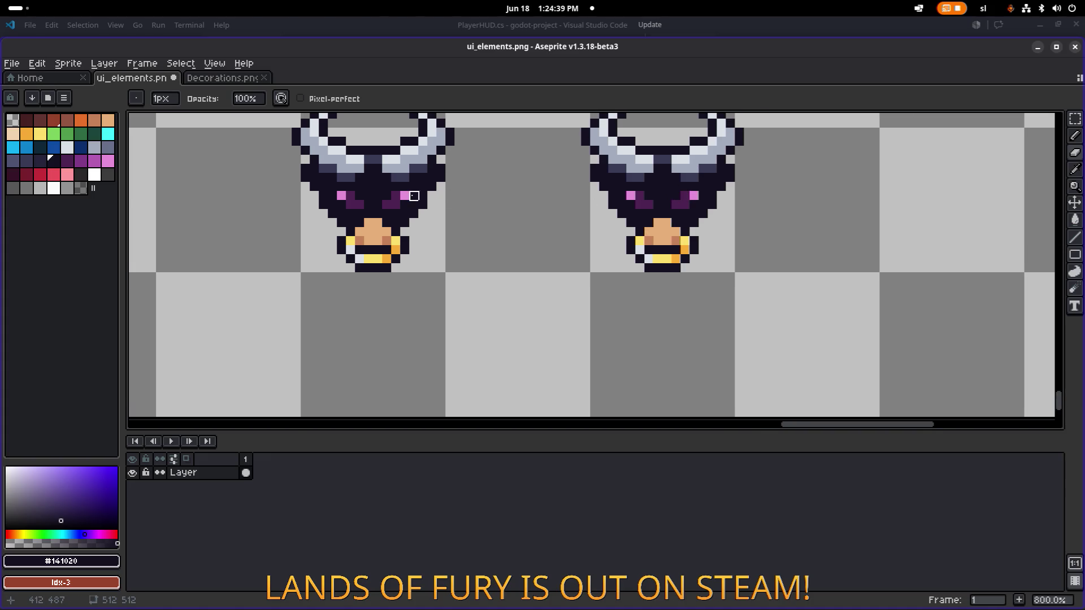
left_click(53, 175)
scroll(675, 197, "up", 1)
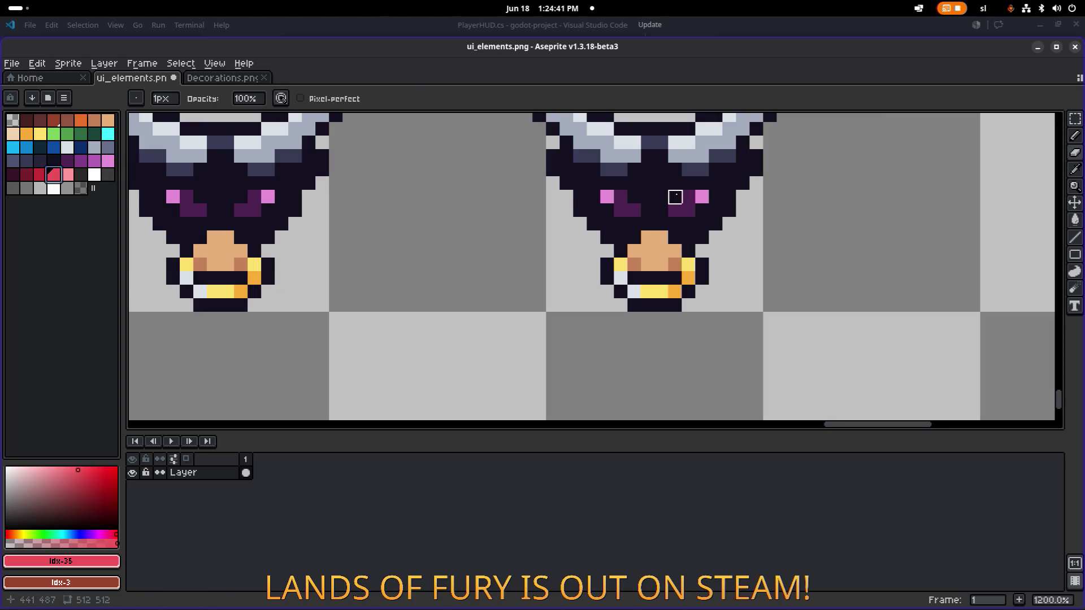
left_click(607, 195)
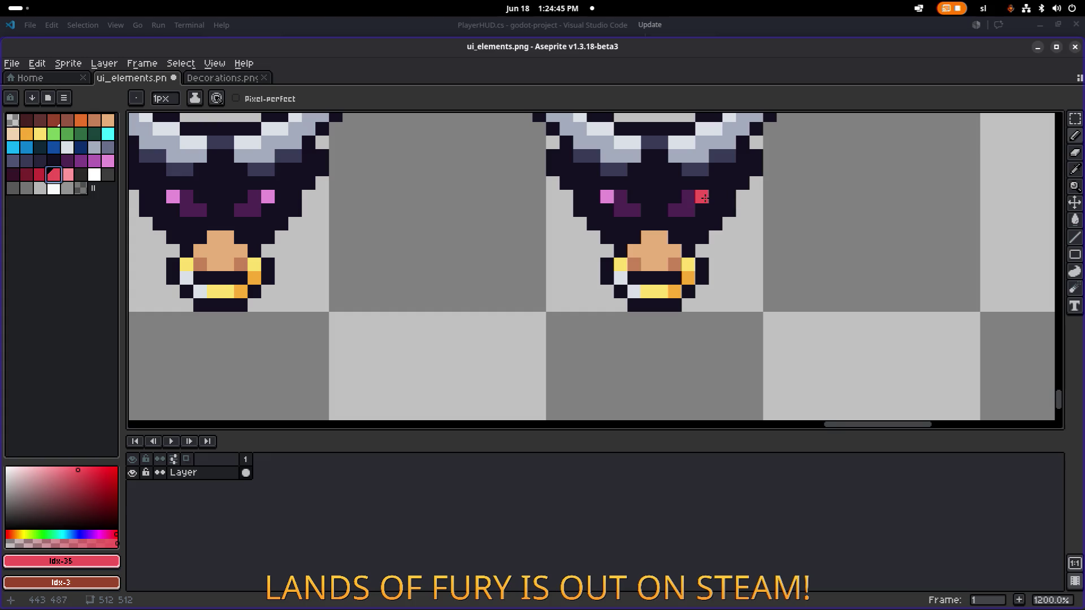
left_click(704, 197)
left_click(40, 175)
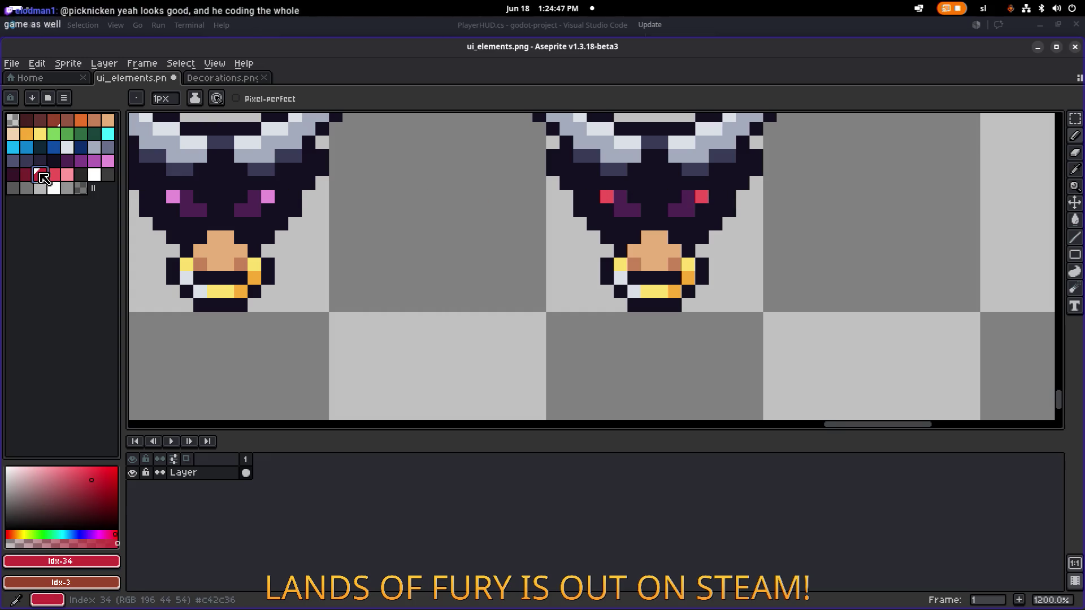
left_click(629, 213)
key("g")
left_click(620, 202)
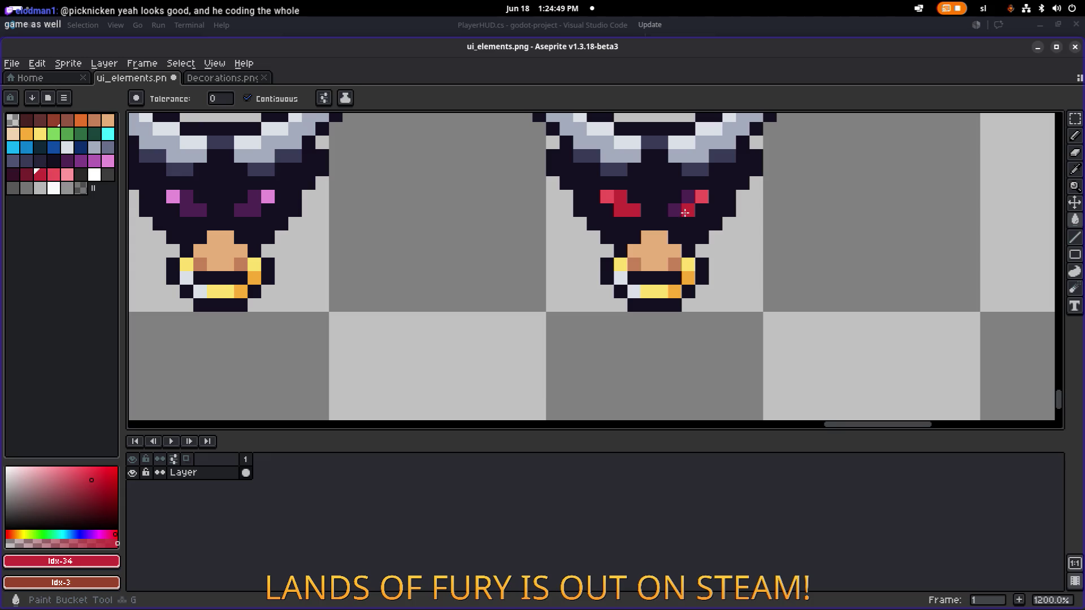
left_click(688, 209)
Inspect the red-eyed copy and save ui_elements.png.
scroll(714, 215, "down", 4)
scroll(737, 218, "down", 2)
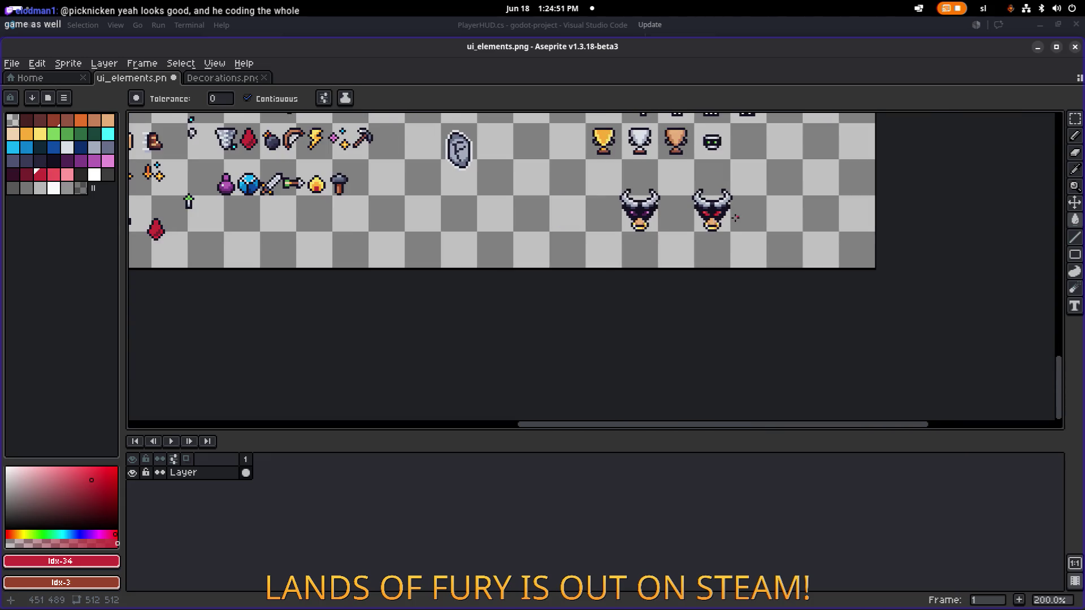
scroll(735, 217, "up", 3)
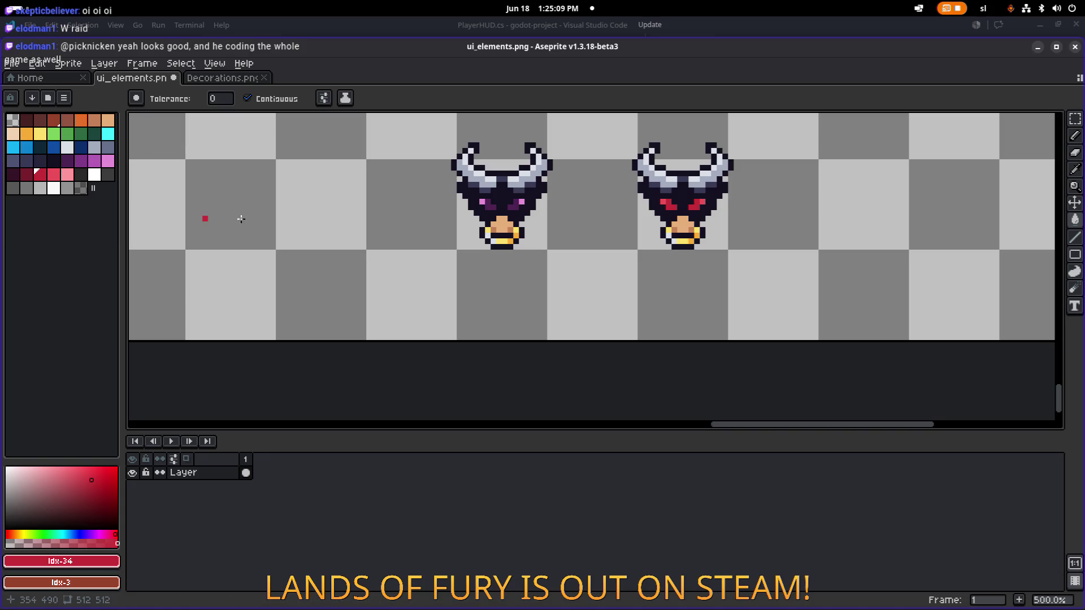
scroll(481, 219, "down", 1)
scroll(452, 237, "up", 3)
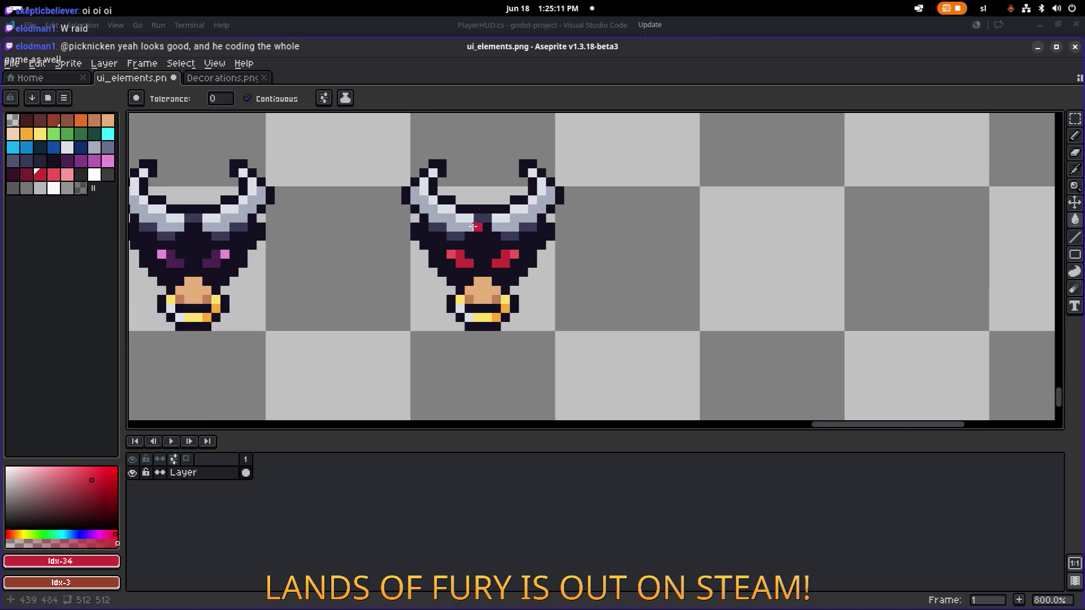
scroll(451, 228, "down", 3)
scroll(452, 228, "left", 3)
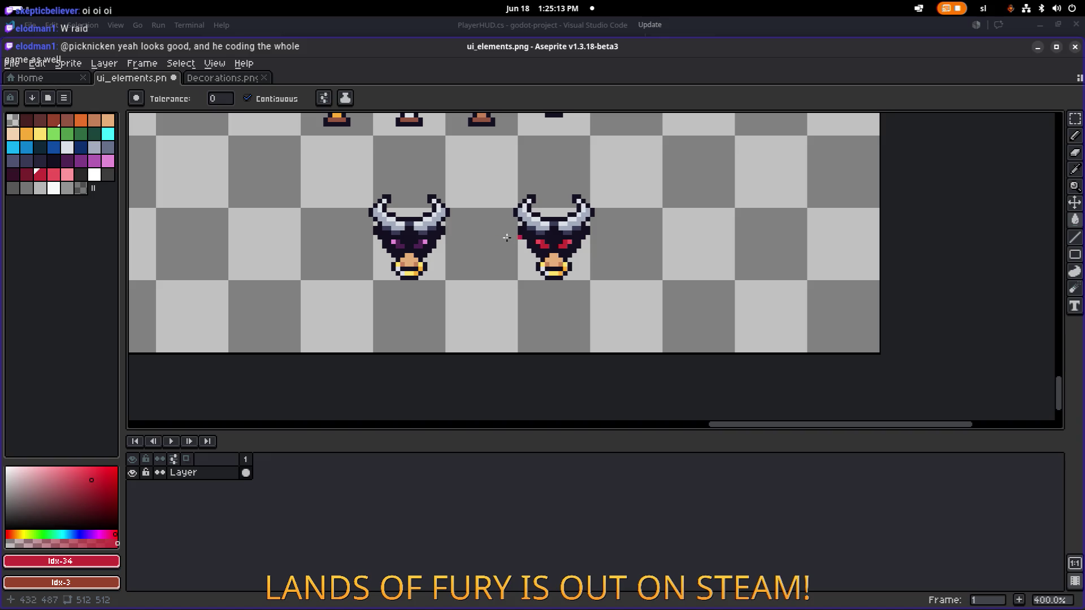
scroll(559, 243, "up", 1)
scroll(496, 241, "up", 2)
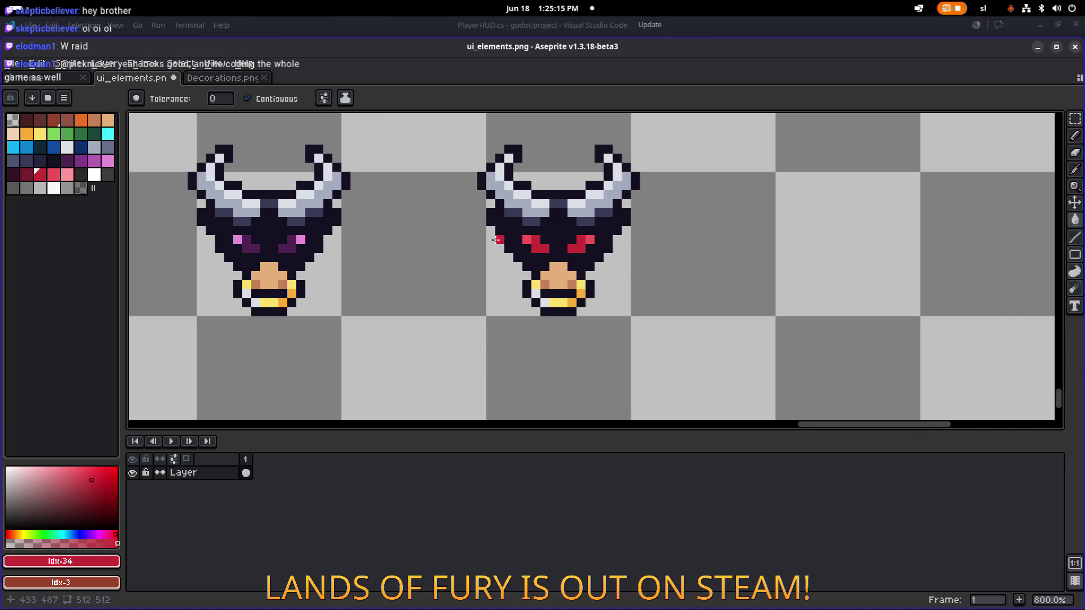
scroll(444, 229, "down", 1)
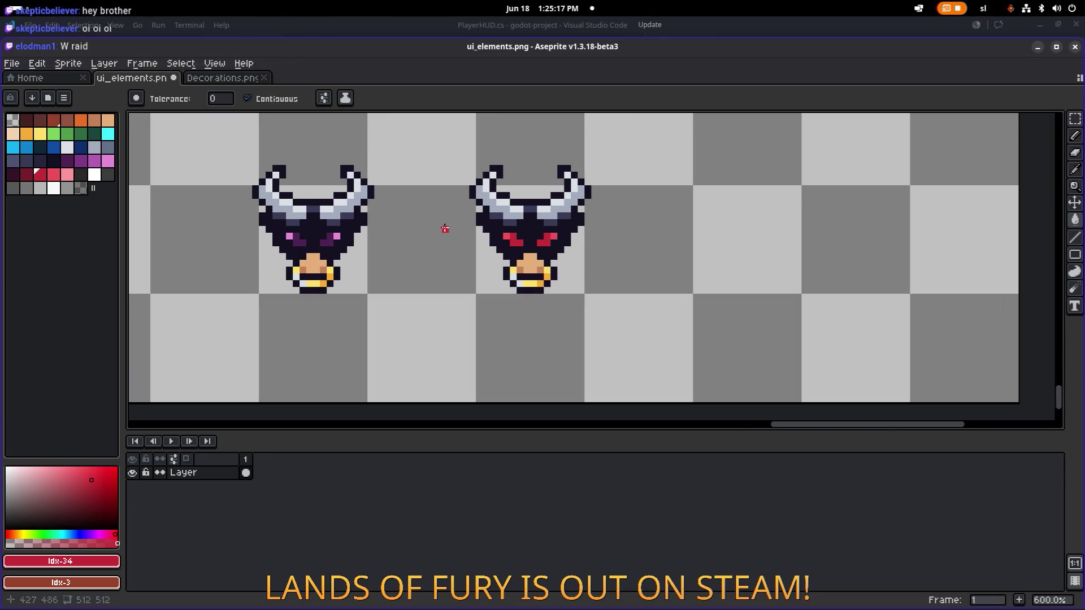
scroll(452, 226, "left", 1)
scroll(503, 218, "down", 1)
key("ctrl+s")
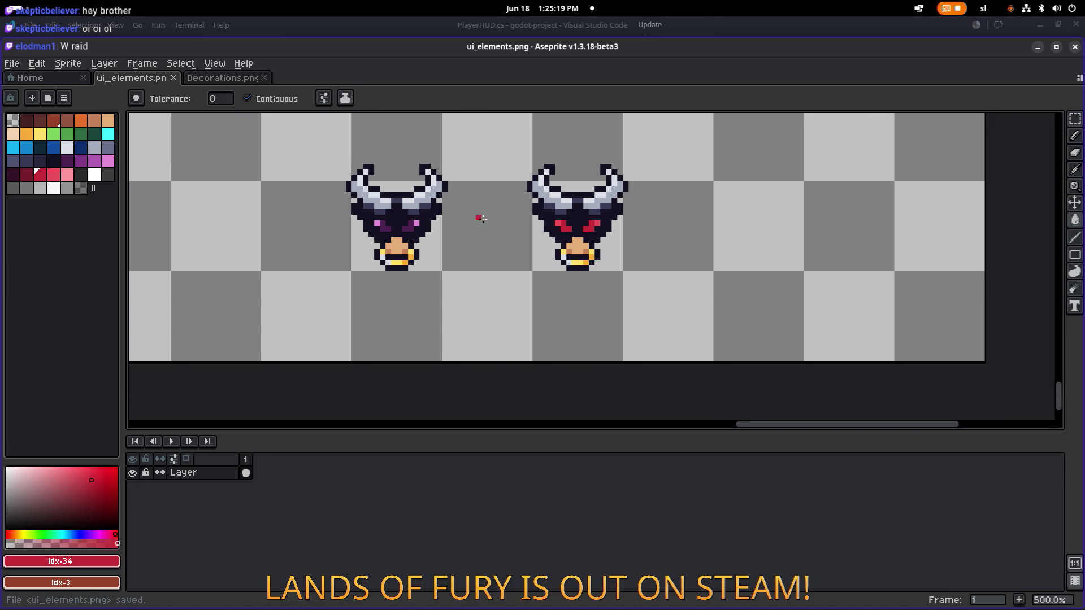
scroll(480, 220, "left", 2)
scroll(528, 229, "down", 3)
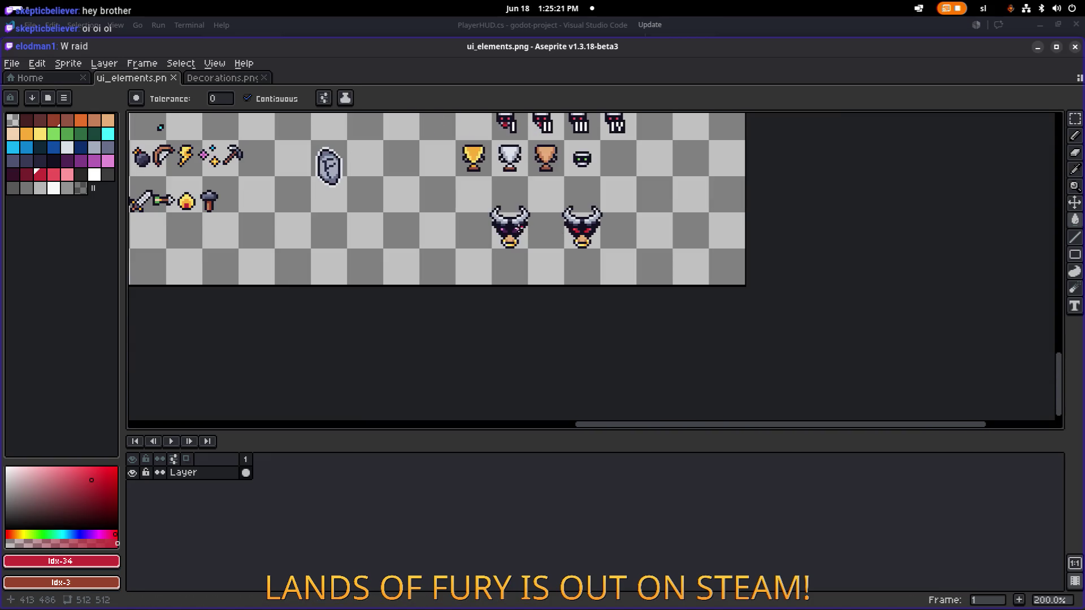
Marquee-select the red-eyed bull head and move it up and to the left.
key("m")
left_click_drag(638, 262, 538, 188)
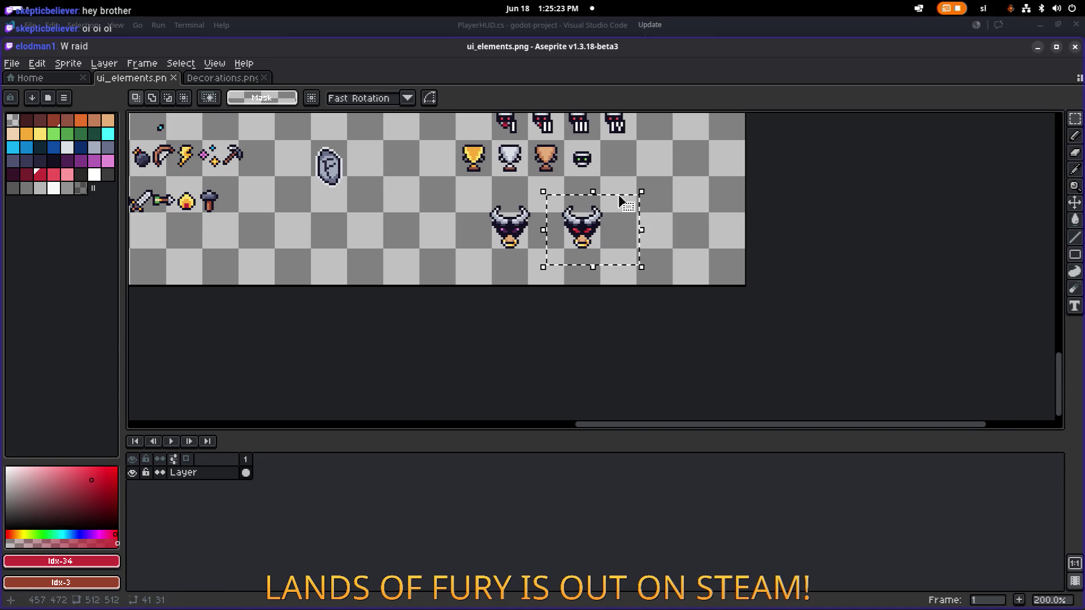
scroll(600, 196, "down", 4)
scroll(600, 196, "up", 4)
scroll(619, 346, "down", 3)
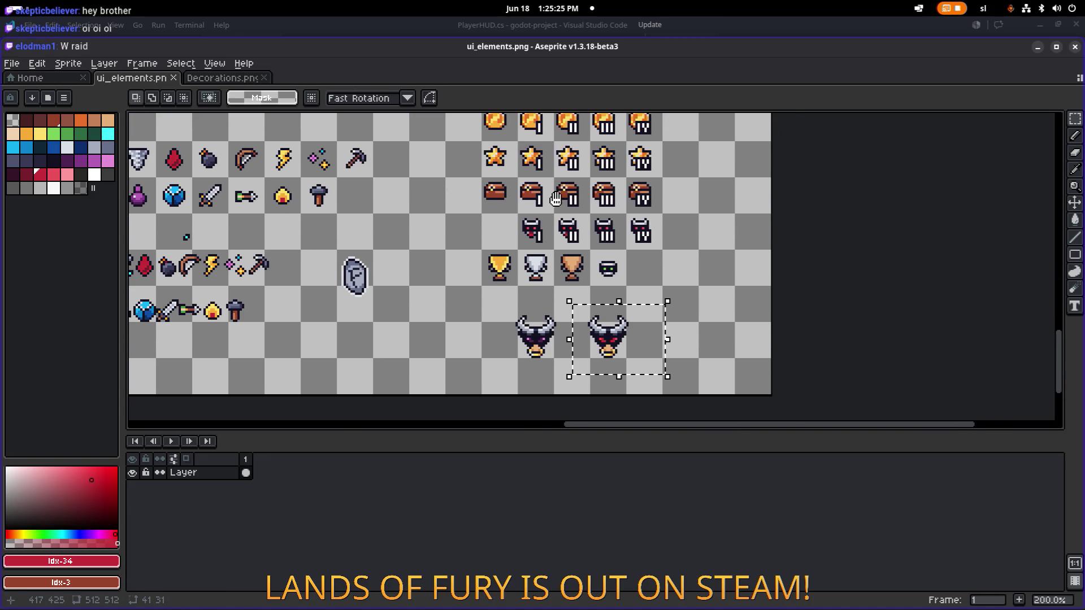
left_click_drag(625, 349, 375, 163)
scroll(396, 226, "down", 3)
scroll(452, 280, "up", 3)
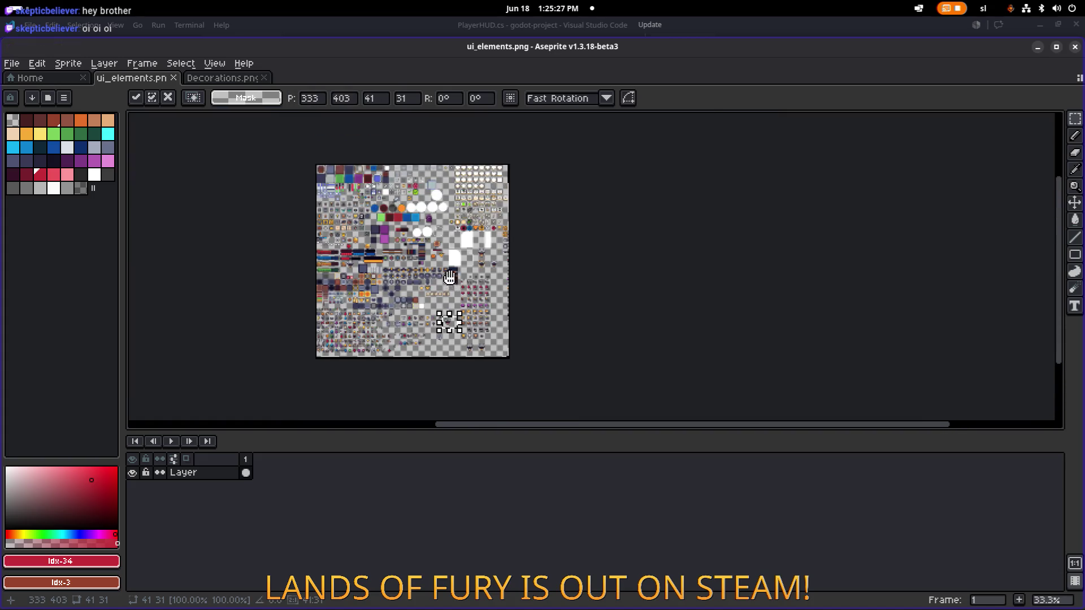
scroll(424, 290, "left", 5)
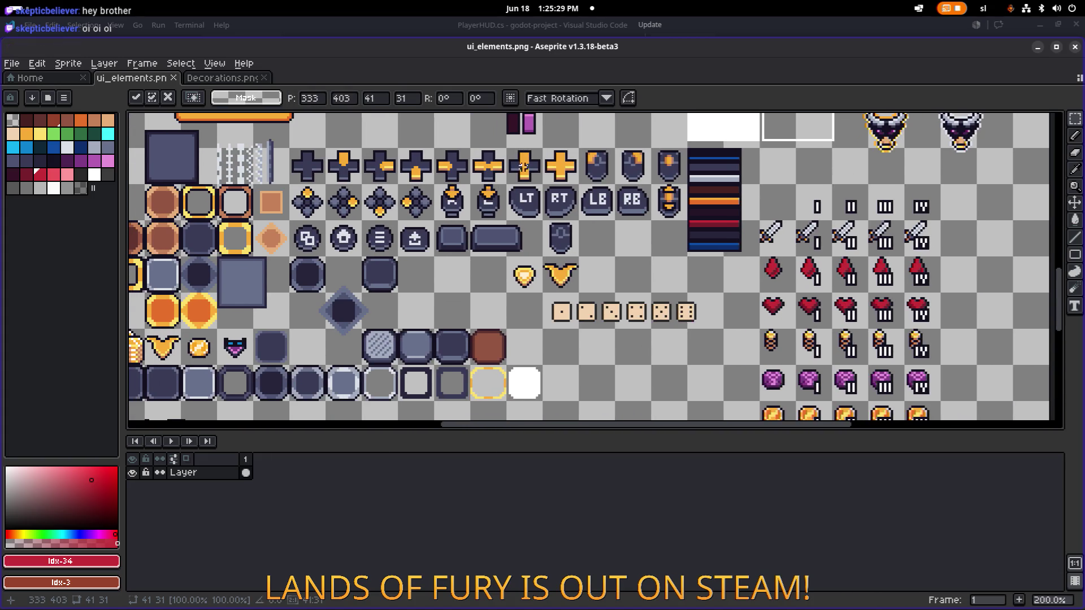
scroll(523, 194, "down", 1)
mouse_move(571, 270)
left_mouse_down()
mouse_move(455, 184)
mouse_move(387, 184)
left_mouse_up()
scroll(456, 184, "up", 3)
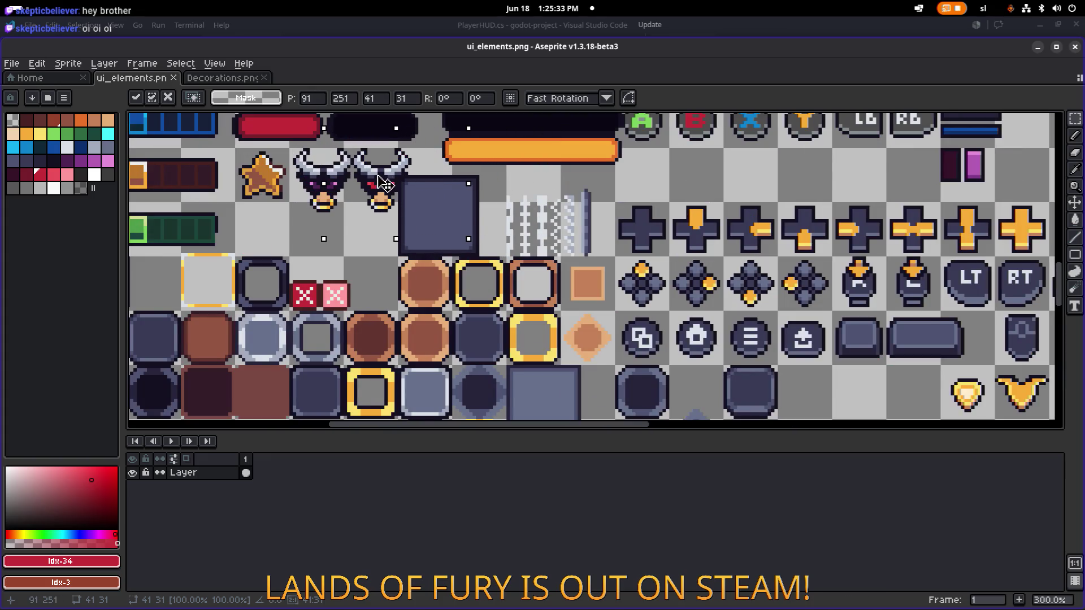
Nudge the bull head one pixel right, then drag it down-right into place.
key("Right")
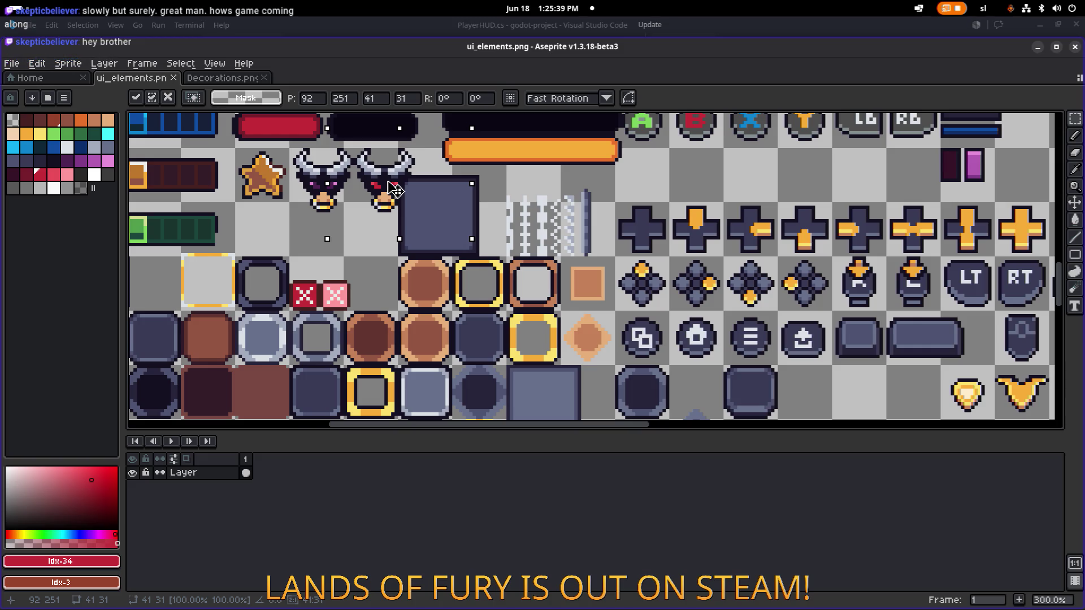
mouse_move(396, 190)
left_mouse_down()
mouse_move(429, 193)
mouse_move(377, 226)
mouse_move(474, 233)
mouse_move(846, 354)
left_mouse_up()
scroll(428, 194, "down", 1)
left_click_drag(709, 277, 367, 107)
left_click_drag(480, 169, 657, 314)
mouse_move(567, 296)
left_mouse_down()
mouse_move(580, 196)
mouse_move(596, 157)
mouse_move(631, 291)
mouse_move(653, 323)
mouse_move(574, 244)
mouse_move(637, 277)
mouse_move(787, 291)
mouse_move(863, 281)
left_mouse_up()
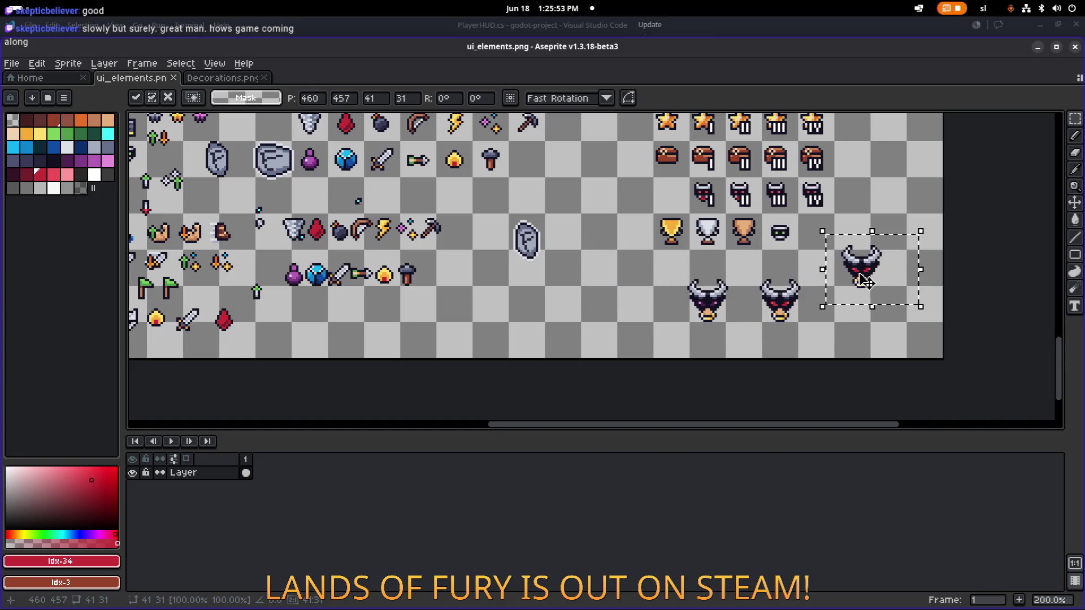
Discard the extra copy and shift the remaining two bull heads left, beside the white tile.
key("Escape")
left_click_drag(666, 261, 833, 355)
mouse_move(796, 303)
left_mouse_down()
mouse_move(568, 278)
mouse_move(641, 149)
mouse_move(633, 339)
mouse_move(593, 162)
mouse_move(599, 185)
left_mouse_up()
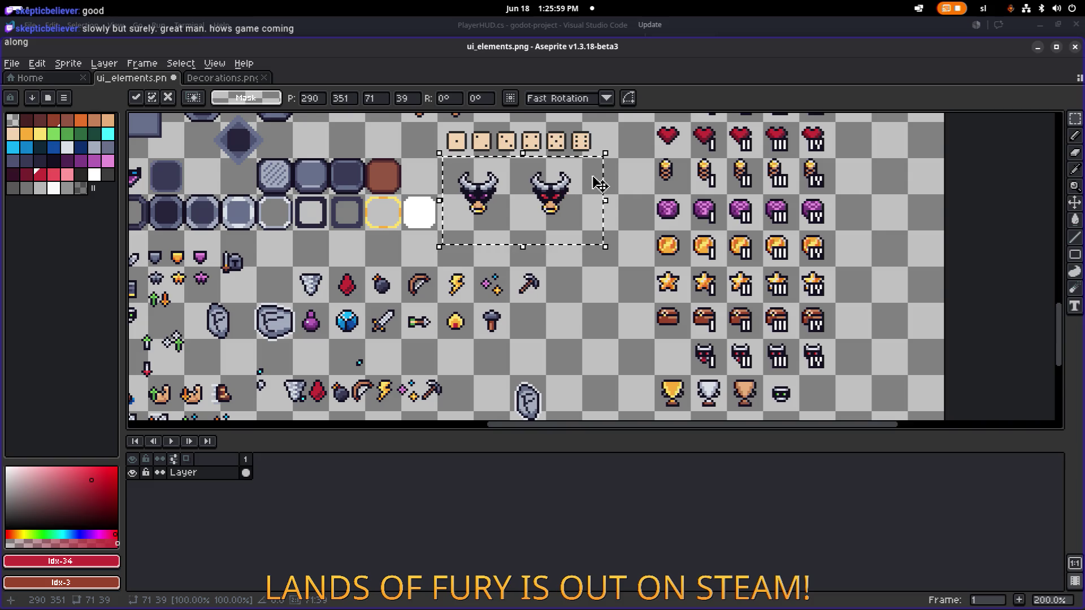
scroll(599, 185, "down", 3)
scroll(616, 226, "up", 2)
scroll(630, 265, "up", 2)
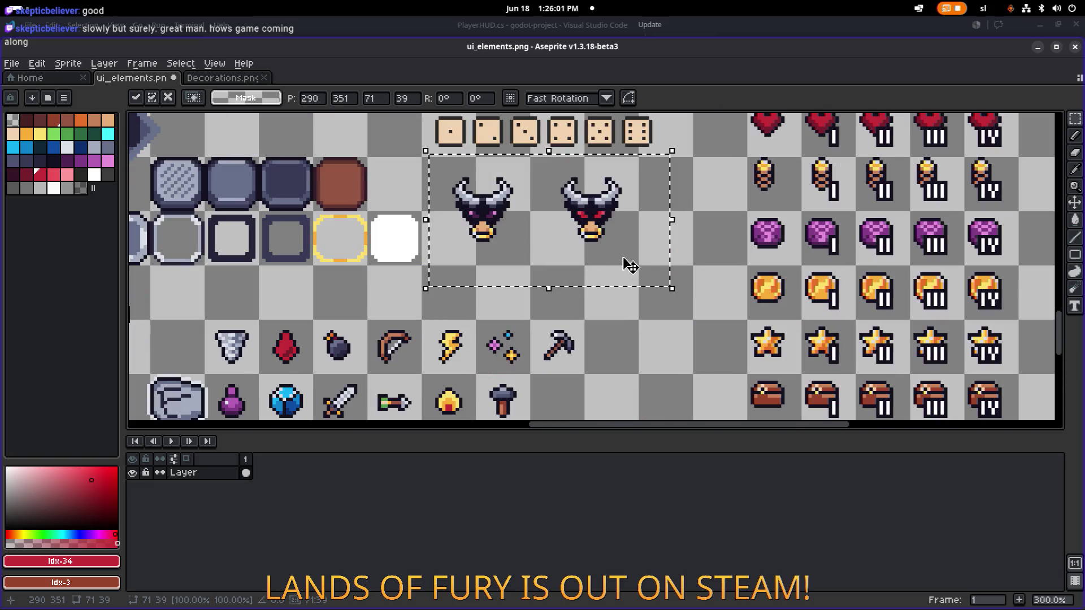
mouse_move(630, 266)
left_mouse_down()
mouse_move(649, 244)
mouse_move(660, 265)
mouse_move(632, 256)
left_mouse_up()
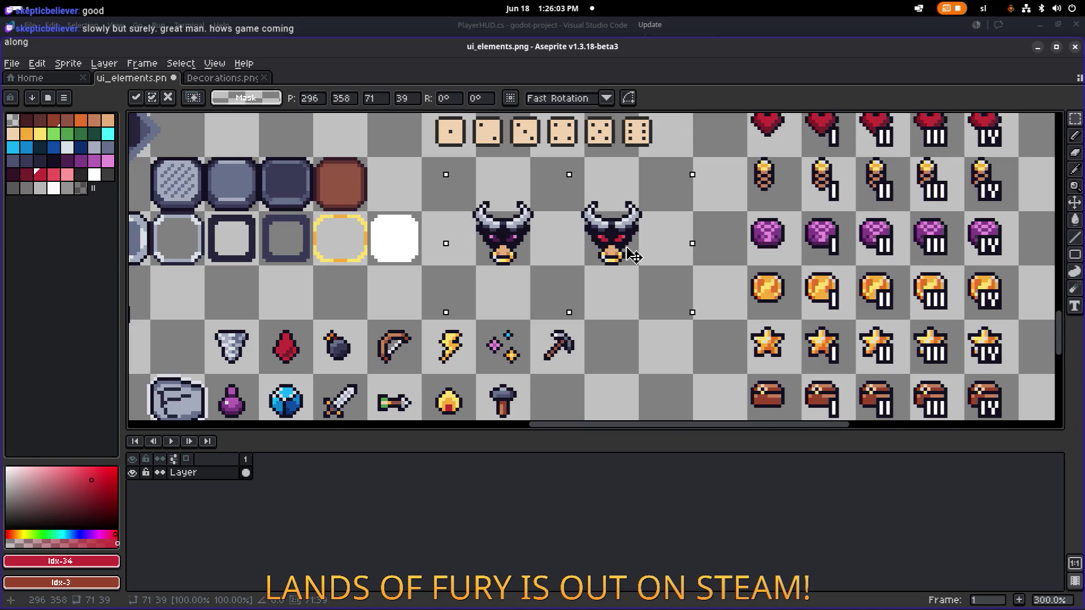
key("Return")
Lower the right bull head a few pixels and clear the selection.
left_click_drag(574, 278, 648, 185)
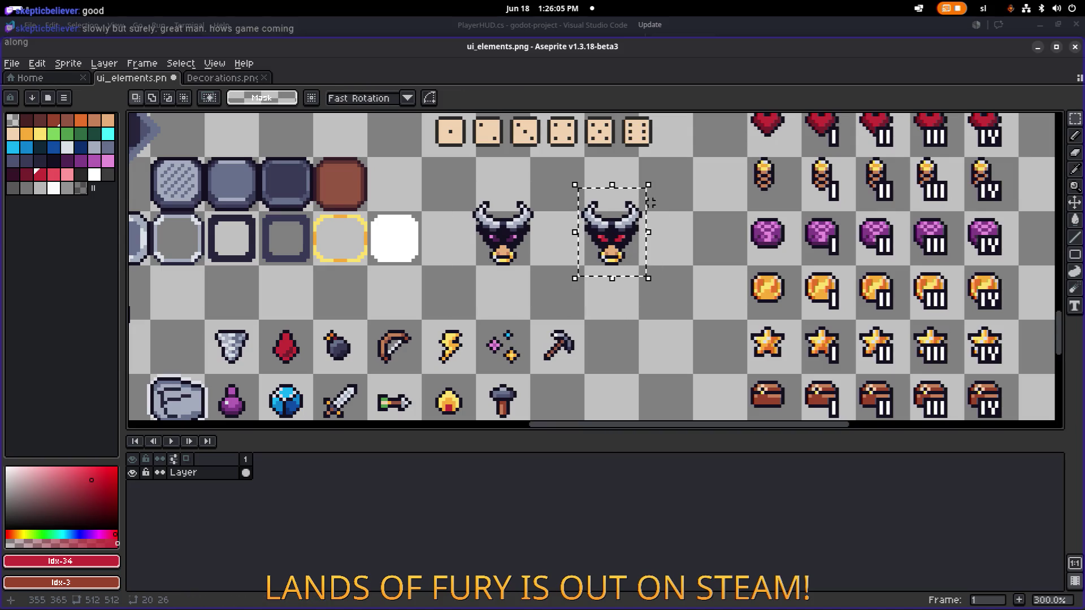
left_click_drag(642, 233, 642, 232)
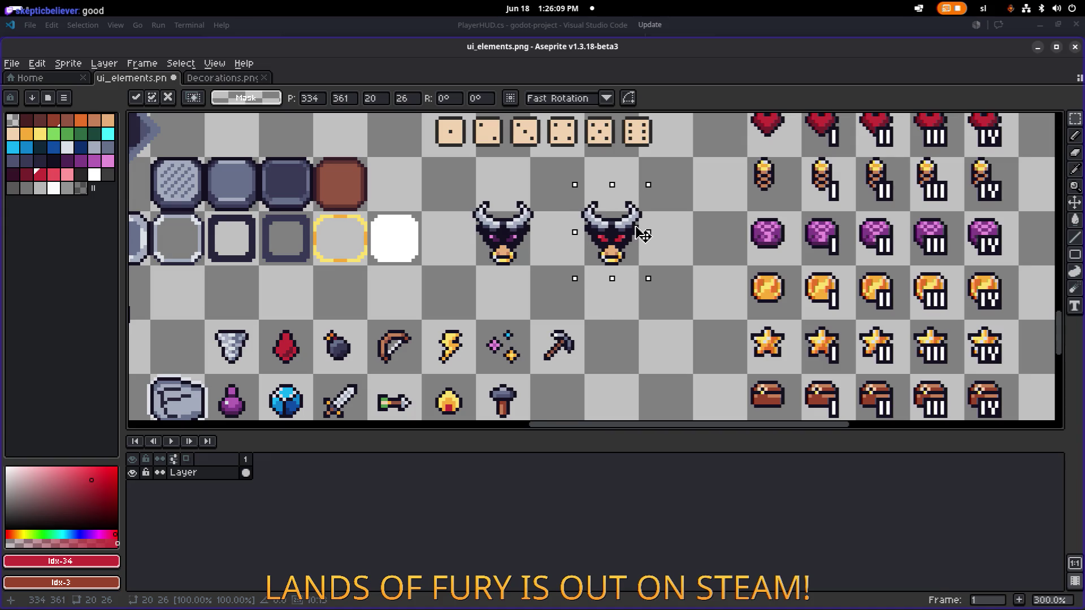
key("ctrl+d")
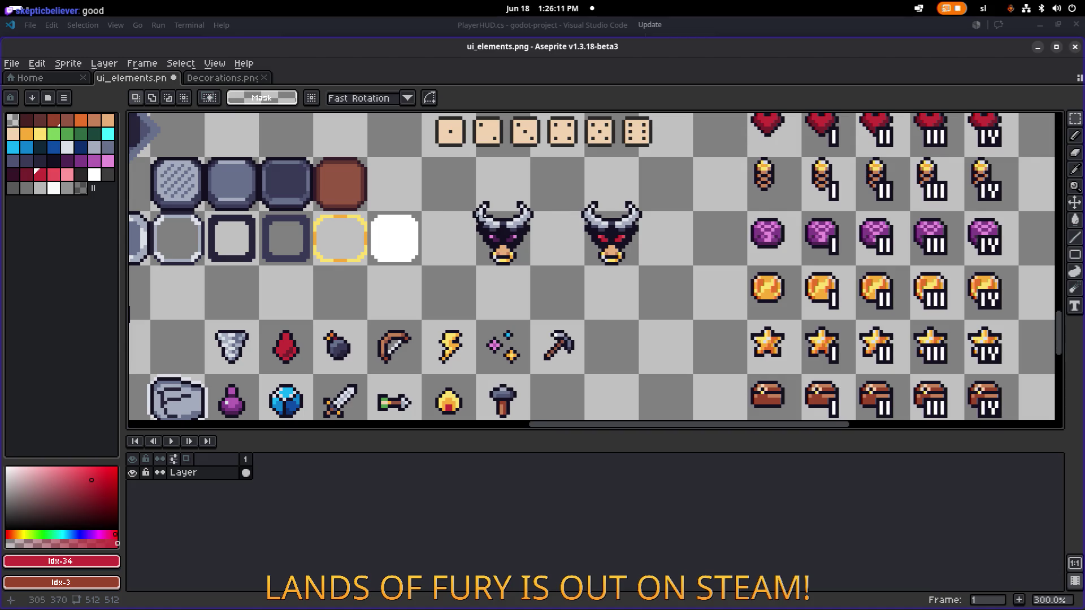
scroll(472, 197, "up", 2)
Deselect the two bull heads, check the layout, and save ui_elements.png.
mouse_move(476, 202)
left_mouse_down()
mouse_move(751, 296)
mouse_move(760, 316)
left_mouse_up()
key("ctrl+d")
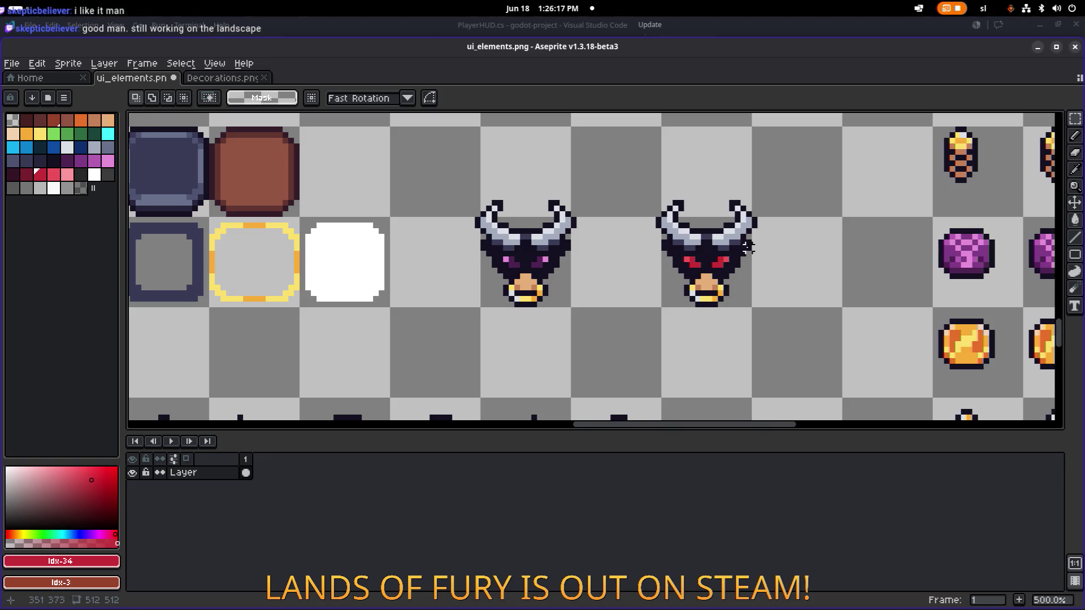
scroll(734, 246, "right", 1)
scroll(703, 264, "up", 1)
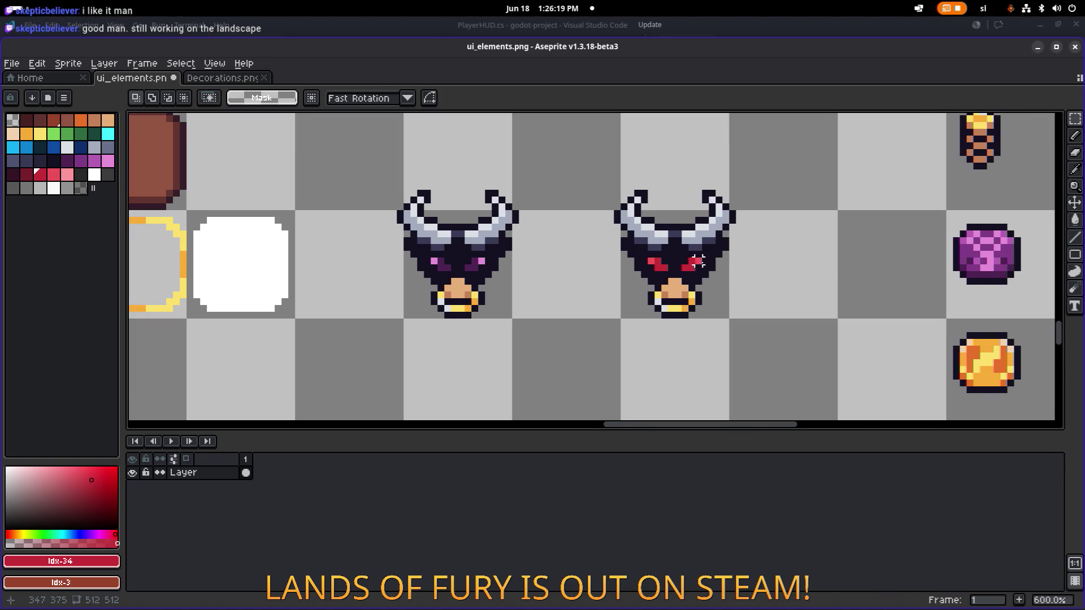
scroll(658, 254, "down", 1)
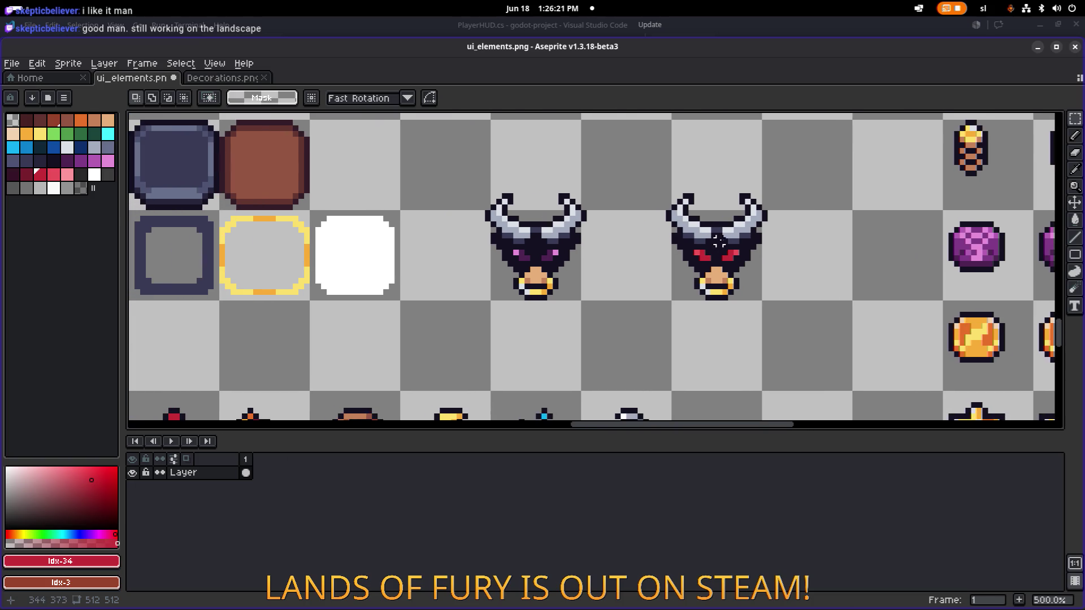
scroll(670, 235, "right", 3)
key("ctrl+s")
Save the sprite sheet again, switch to the eyedropper, and leave Aseprite.
scroll(692, 227, "down", 2)
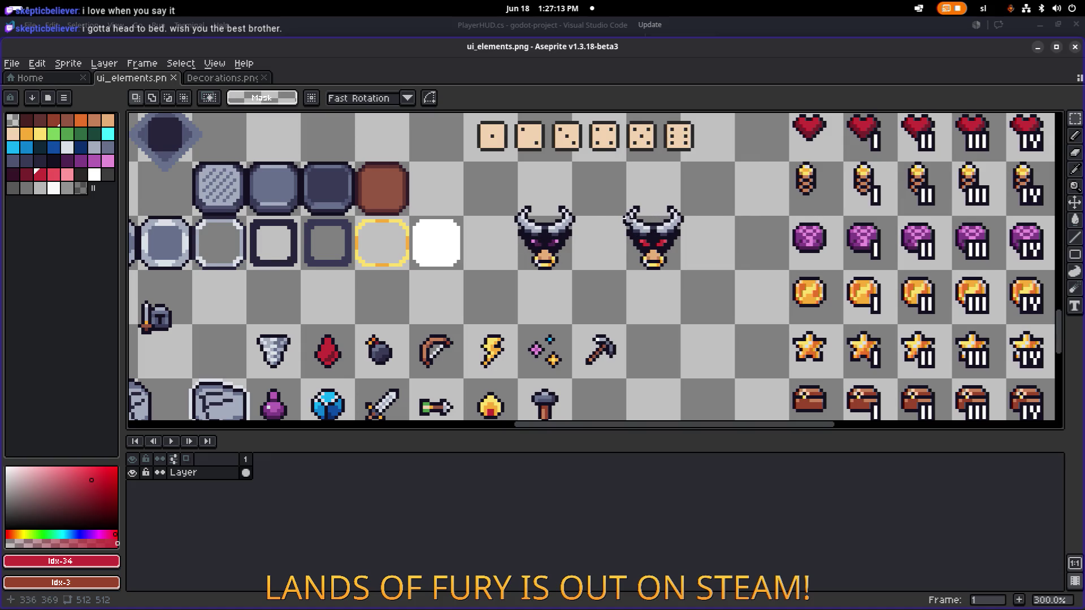
scroll(638, 223, "left", 2)
scroll(642, 218, "right", 2)
key("ctrl+s")
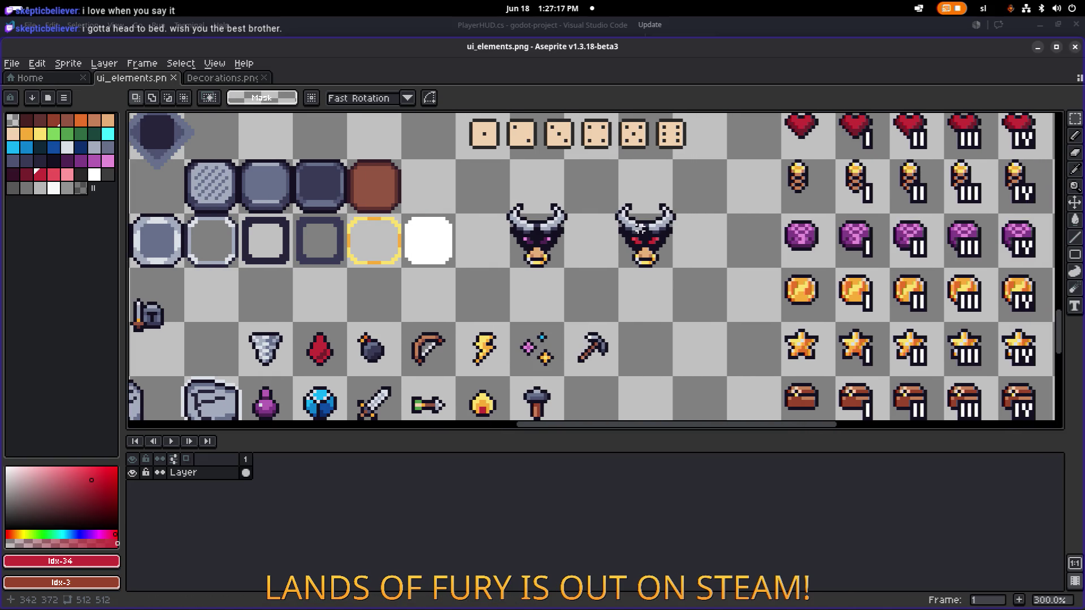
key("i")
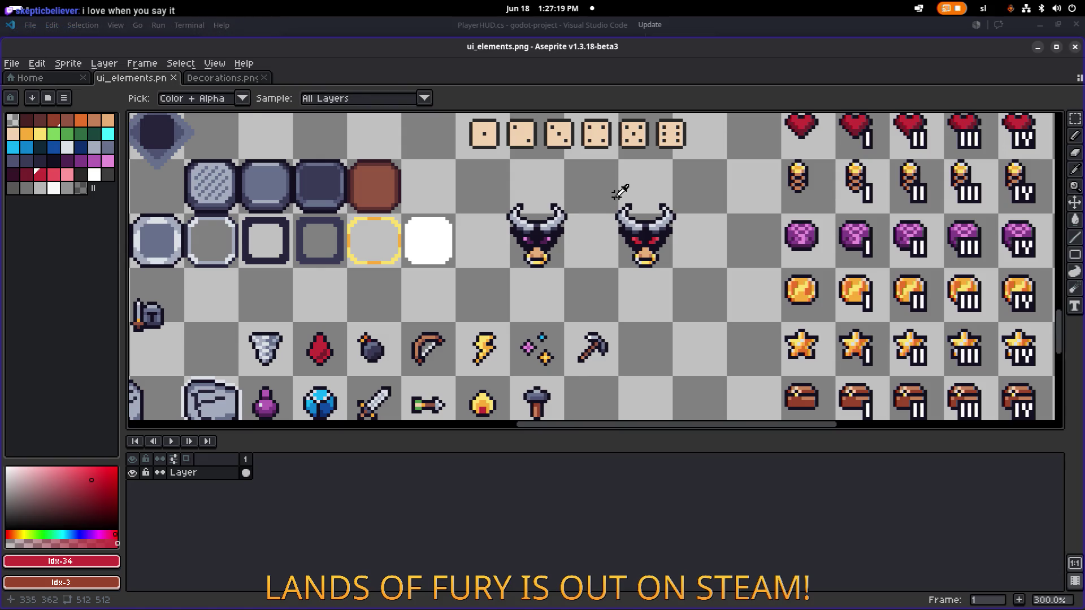
key("alt+Tab")
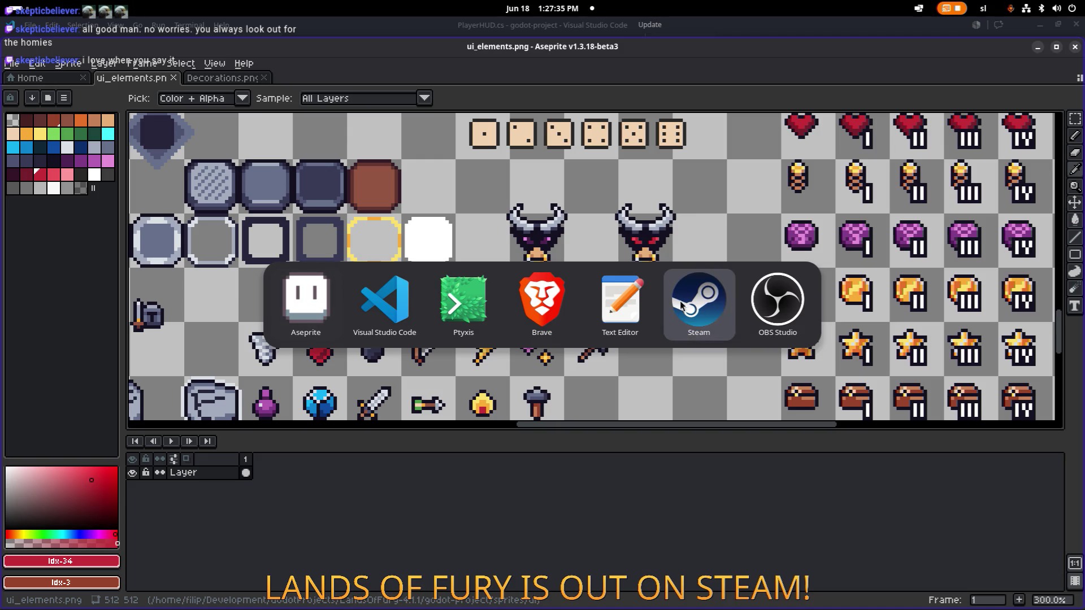
Stop Godot in the Ptyxis terminal, relaunch it, and open the LandsOfFury-4.1.1 project.
left_click(448, 287)
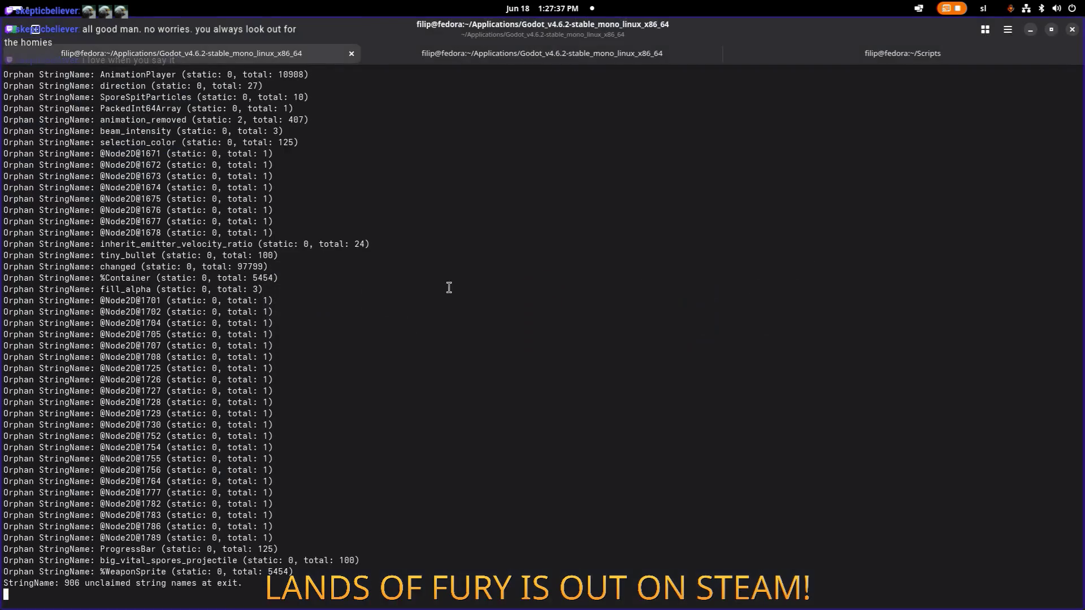
key("ctrl+c")
key("Up")
key("Return")
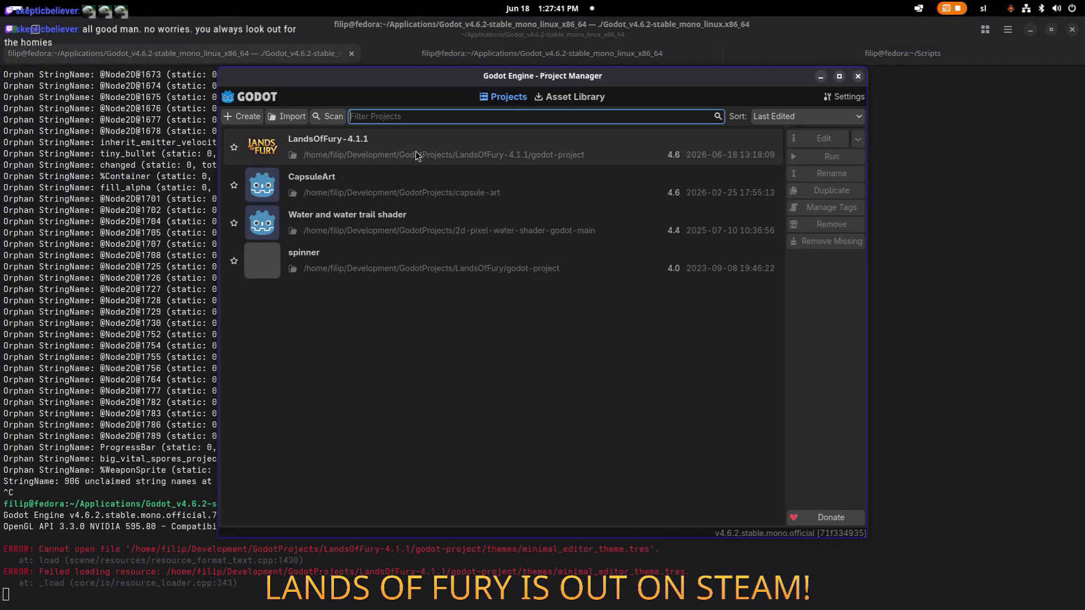
double_click(409, 152)
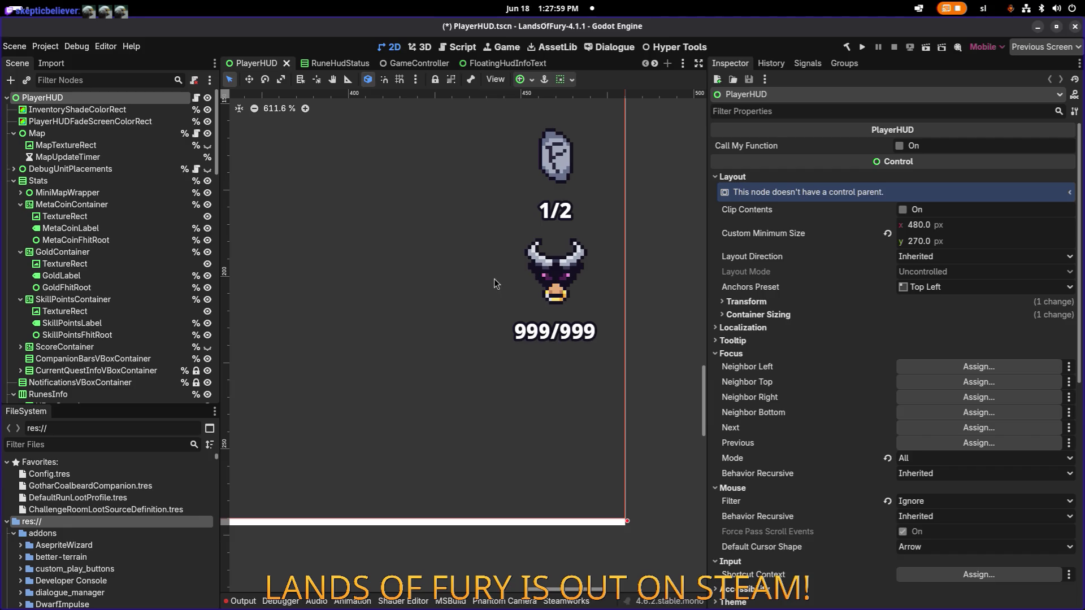
Zoom in and out on the bull fury icon above the 999/999 counter in PlayerHUD.
scroll(556, 295, "up", 2)
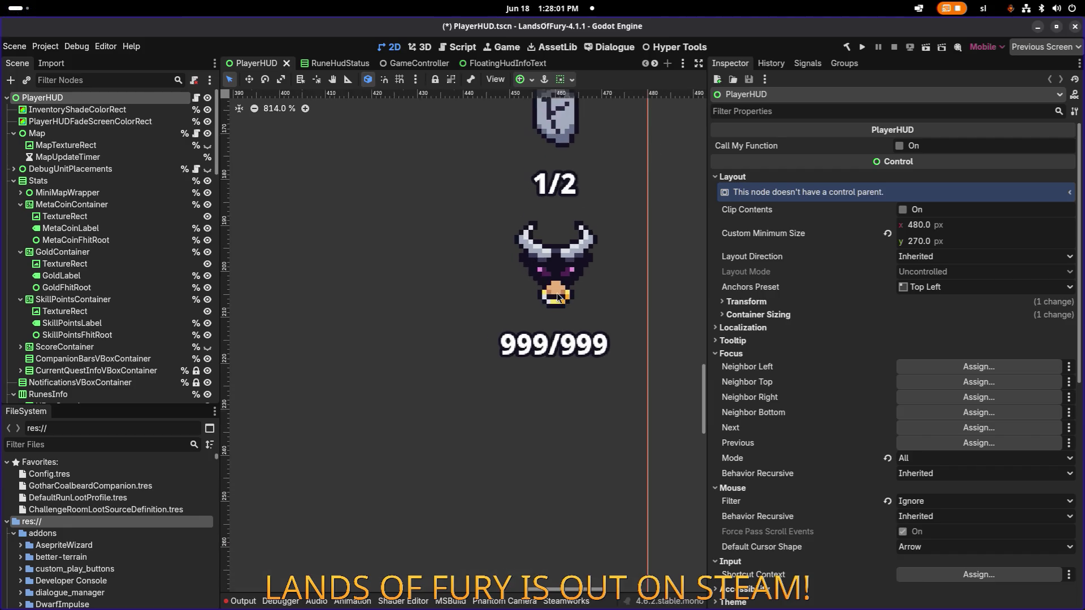
scroll(557, 295, "down", 2)
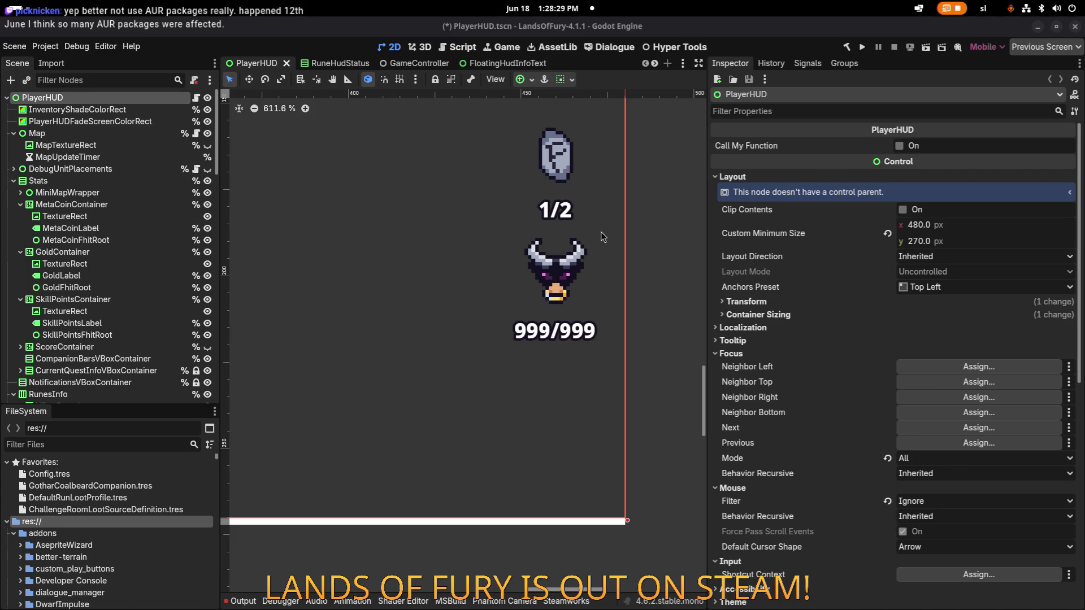
left_click(192, 61)
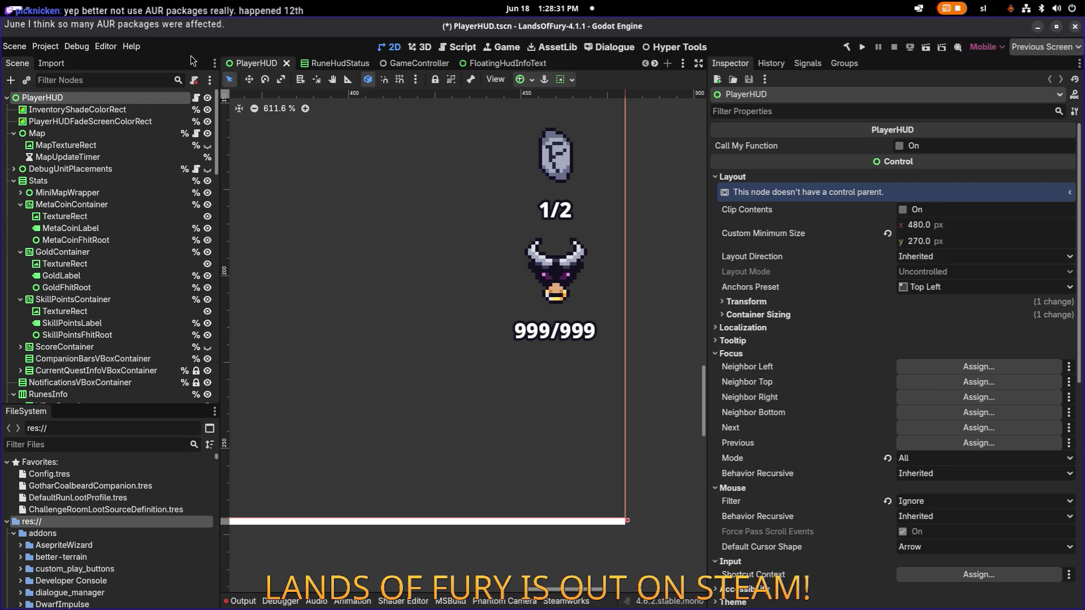
Quick-open scenes filtered by 'smoke' and open BigPoisonSmokeParticles.tscn.
key("ctrl+shift+o")
key("Escape")
key("ctrl+shift+o")
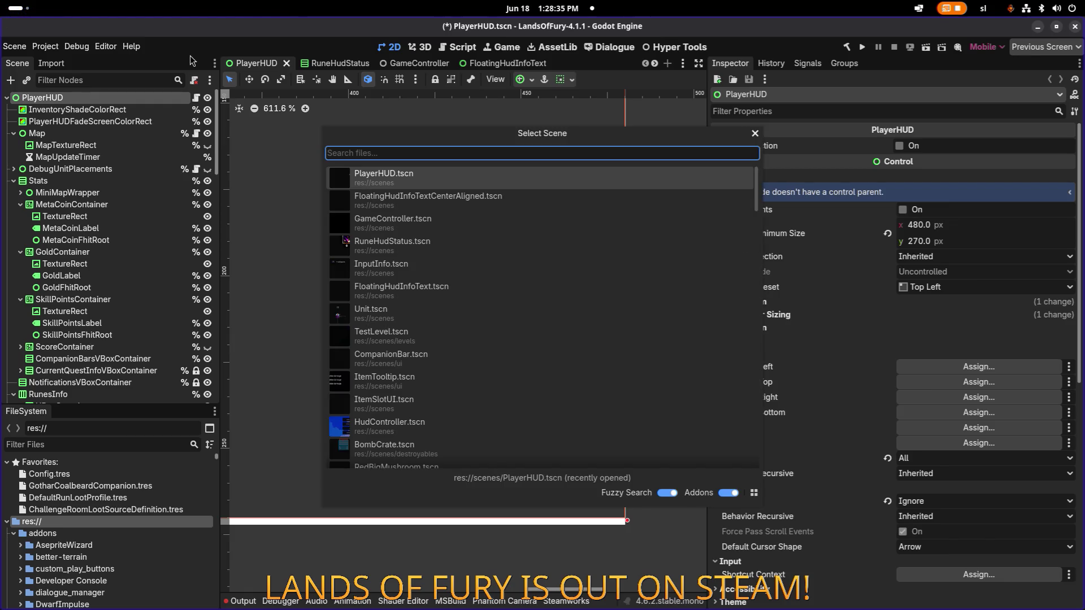
type("parte")
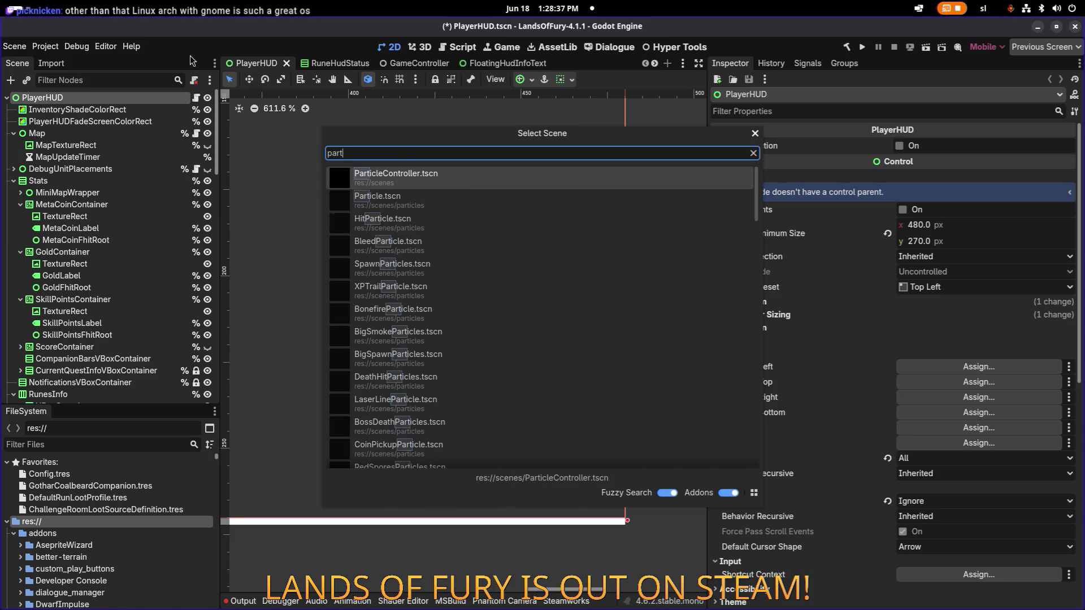
key("BackSpace")
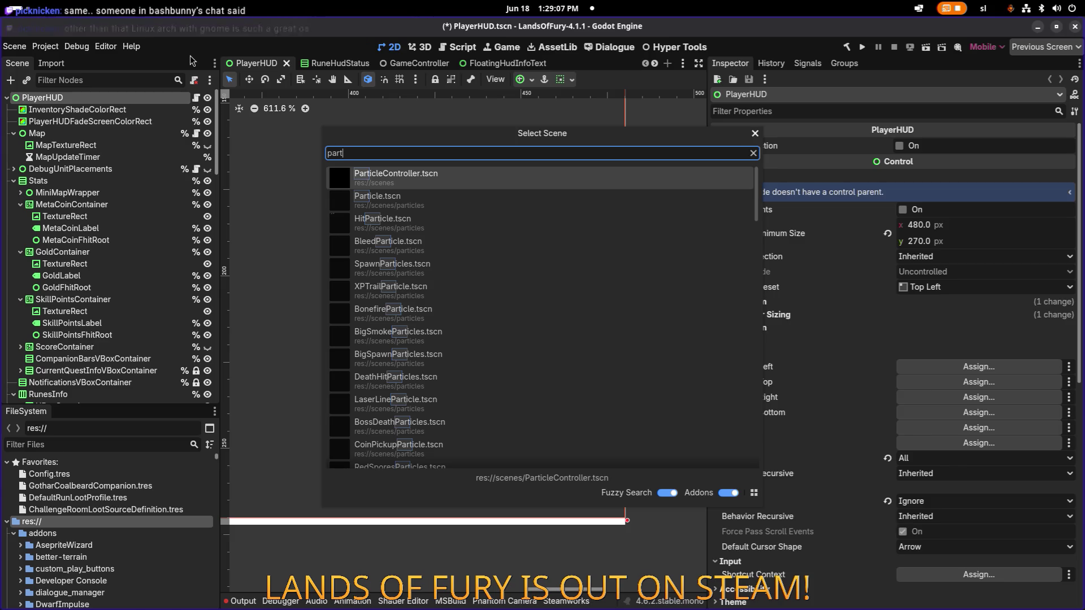
key("BackSpace")
key("BackSpace")
key("BackSpace")
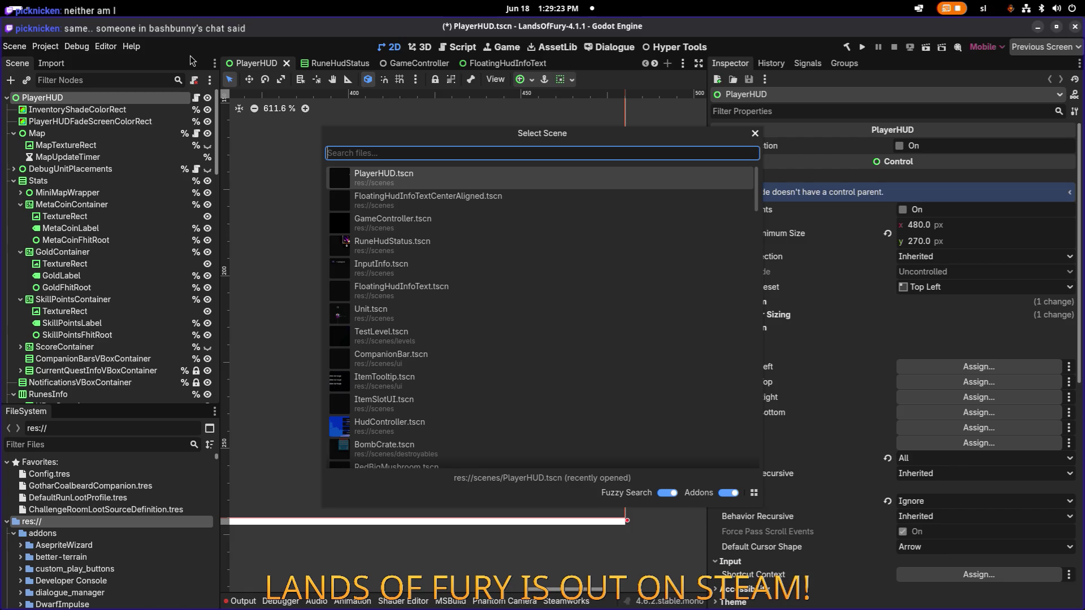
type("smoke")
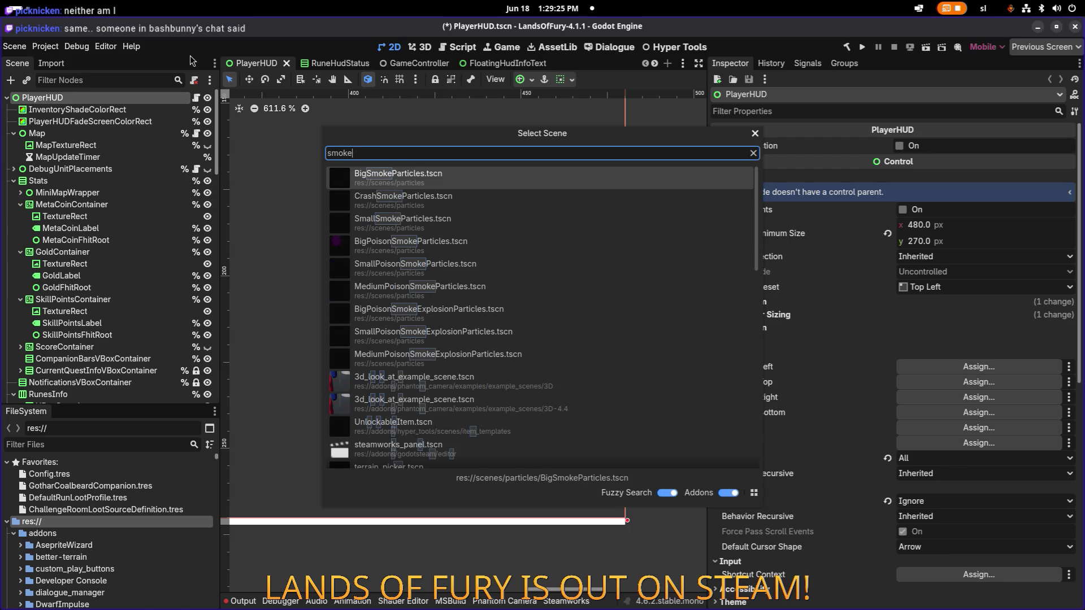
key("Down")
key("Down")
key("Down")
key("Return")
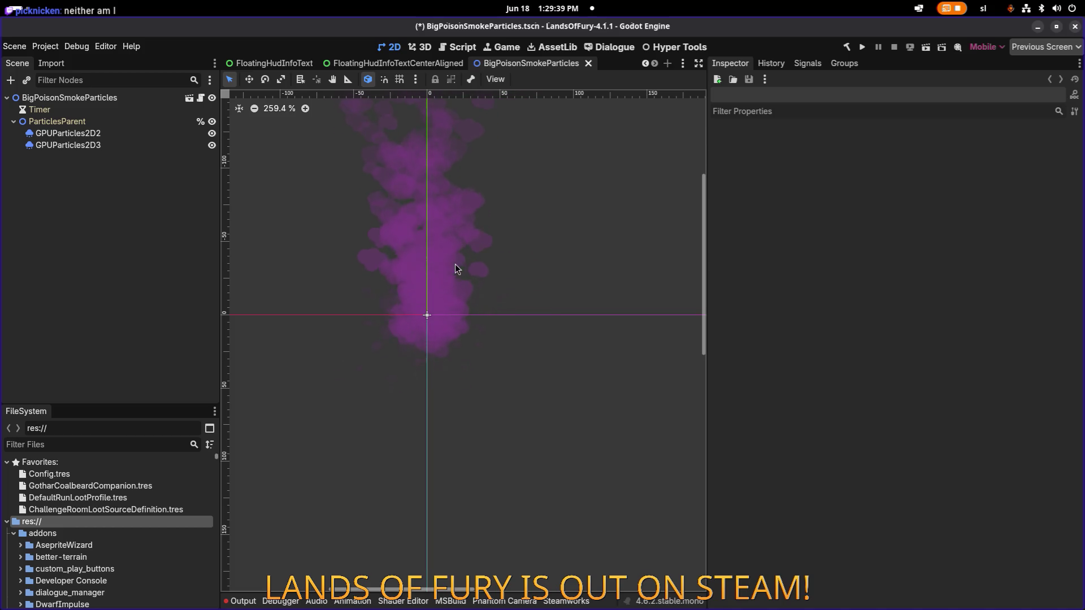
Show BigPoisonSmokeParticles.tscn in the FileSystem and duplicate it as FuryFullSmokeParticles.tscn.
left_click_drag(457, 270, 431, 282)
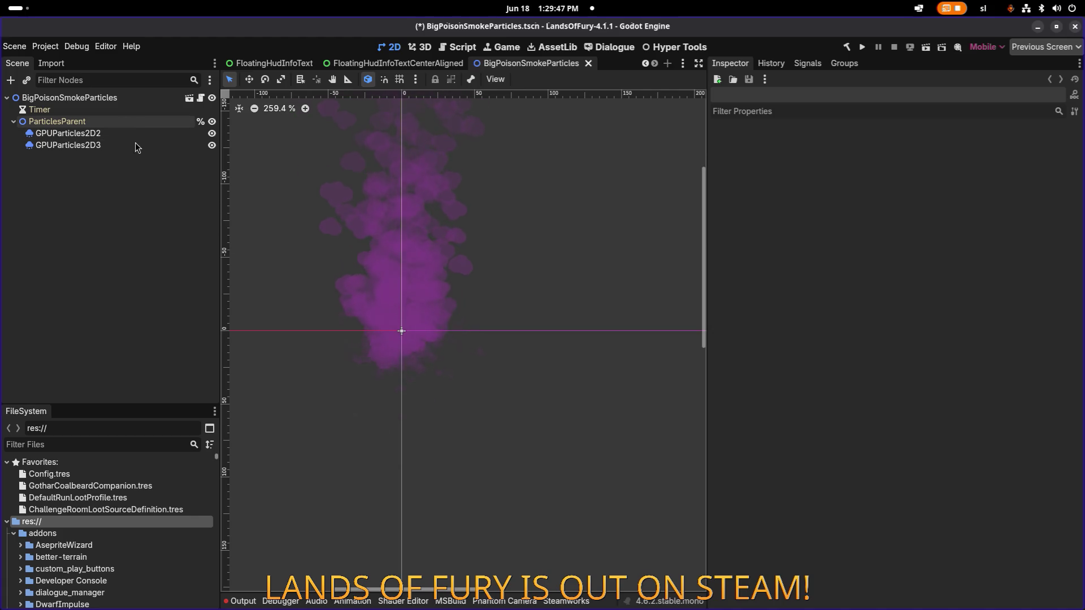
left_click(125, 99)
right_click(126, 108)
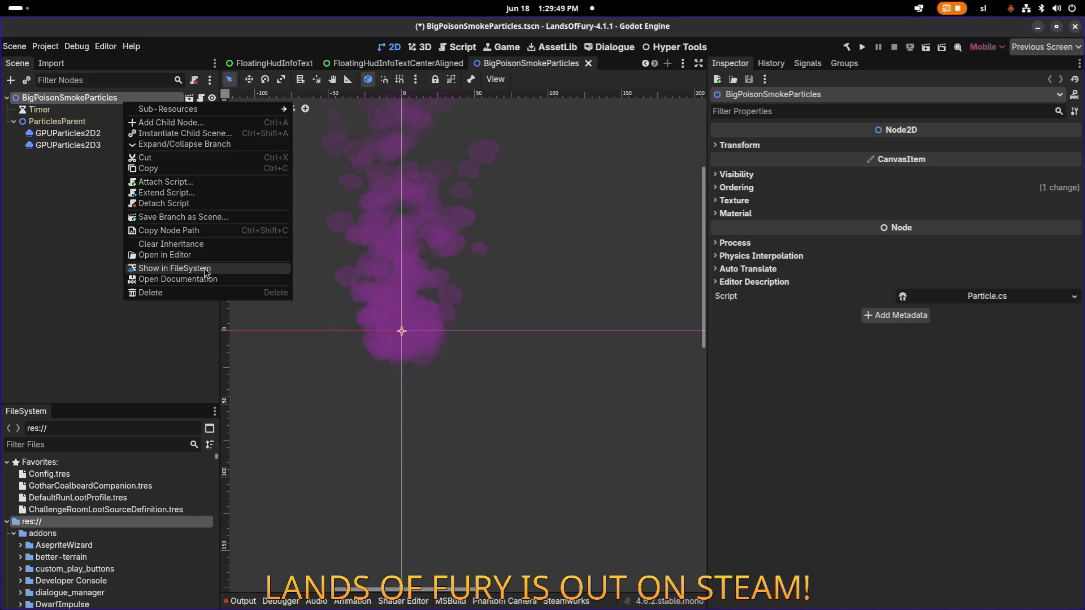
left_click(206, 270)
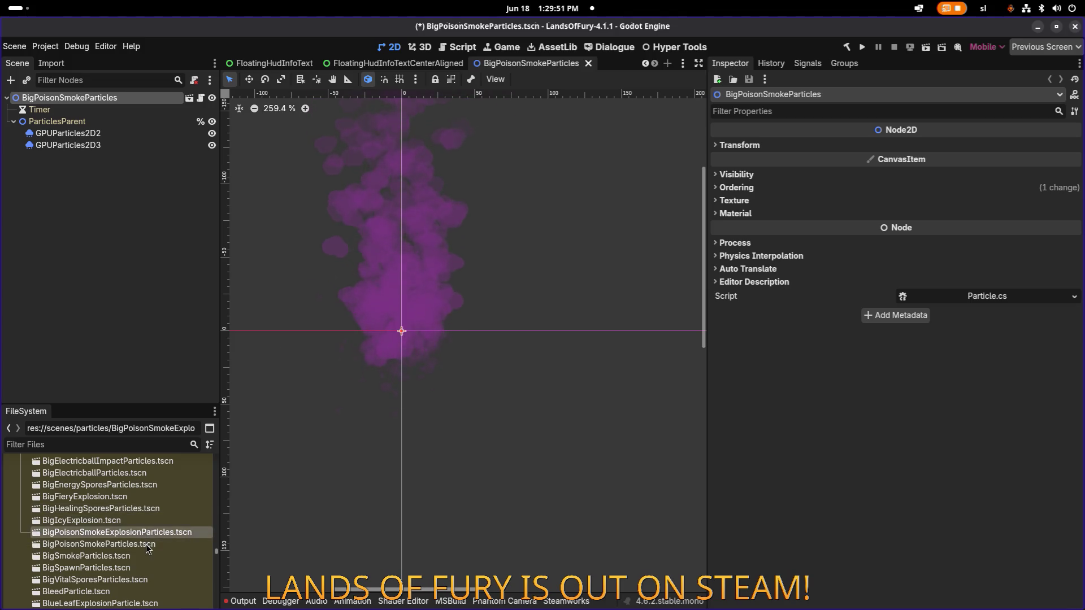
key("ctrl+d")
key("Left")
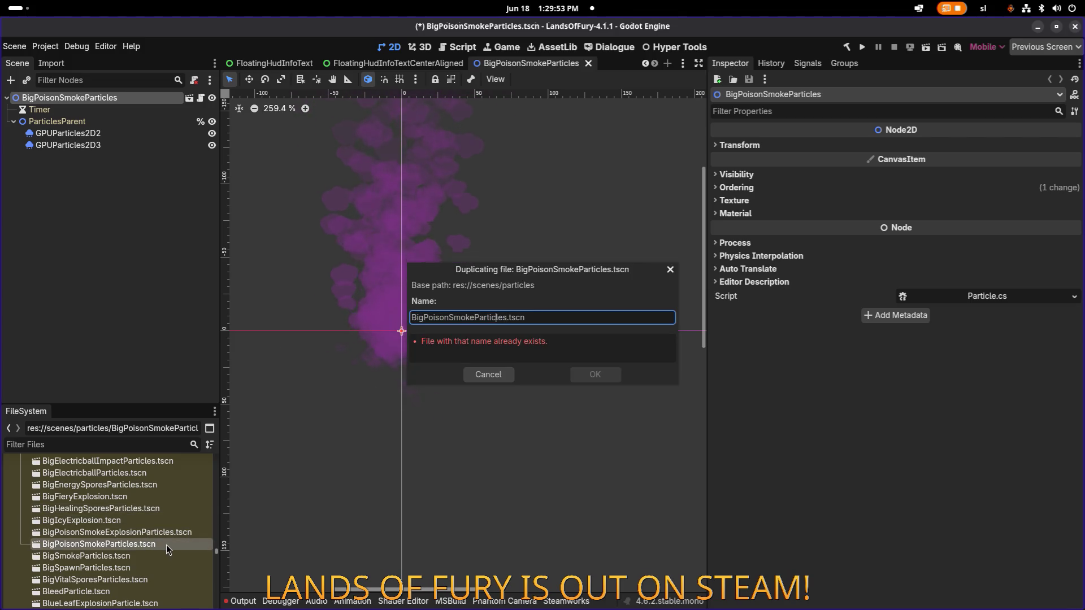
key("Right")
key("Right")
key("Right")
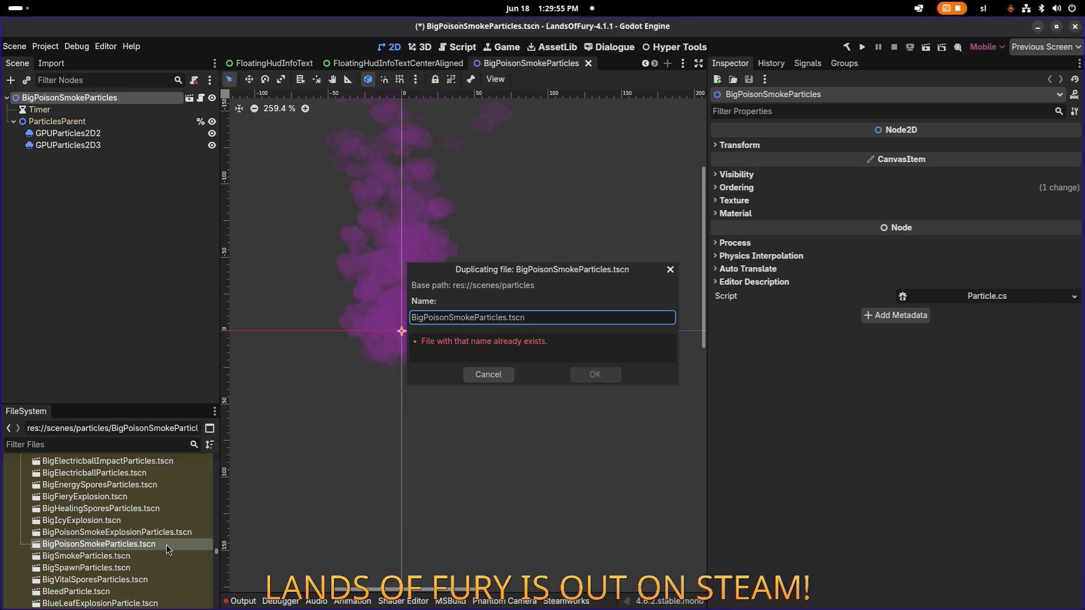
key("shift+Home")
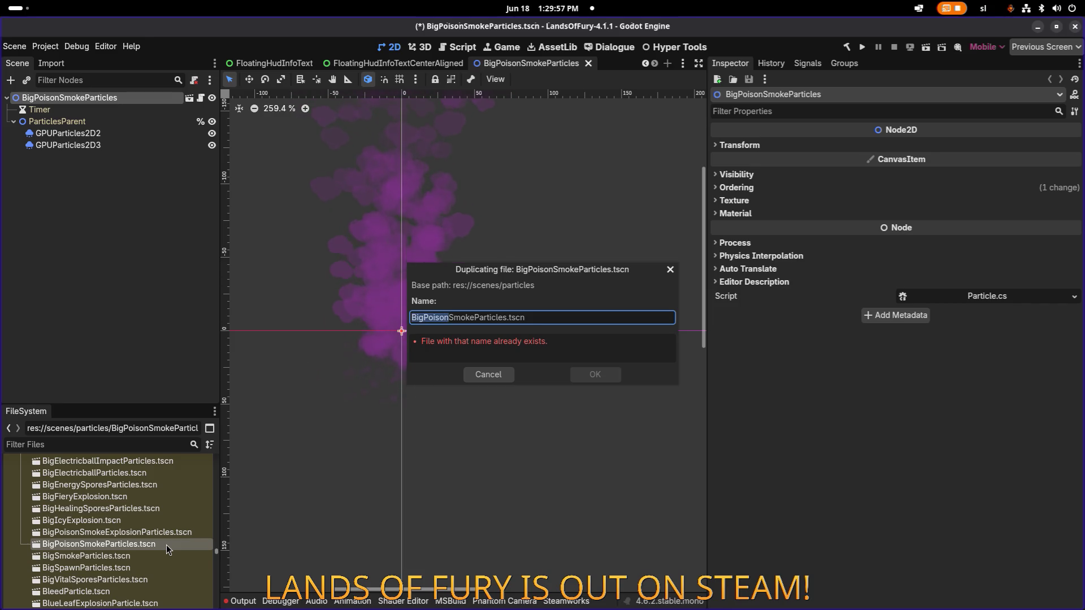
type("FuryFull")
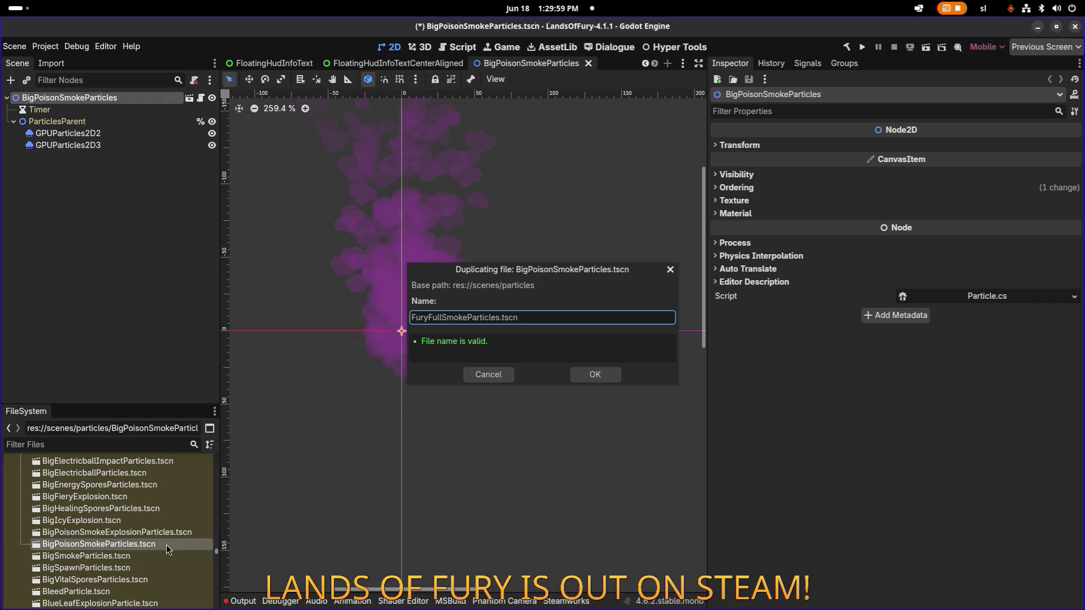
key("Return")
Filter for the new file, rename the root node to FuryFullSmokeParticles, and save the scene.
left_click(130, 445)
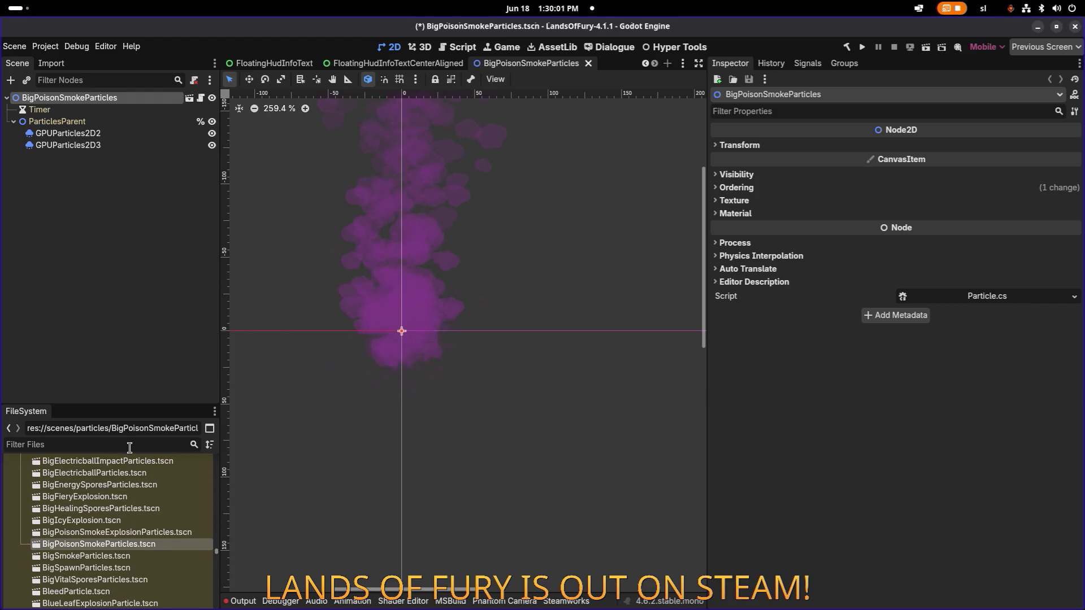
type("furyfu")
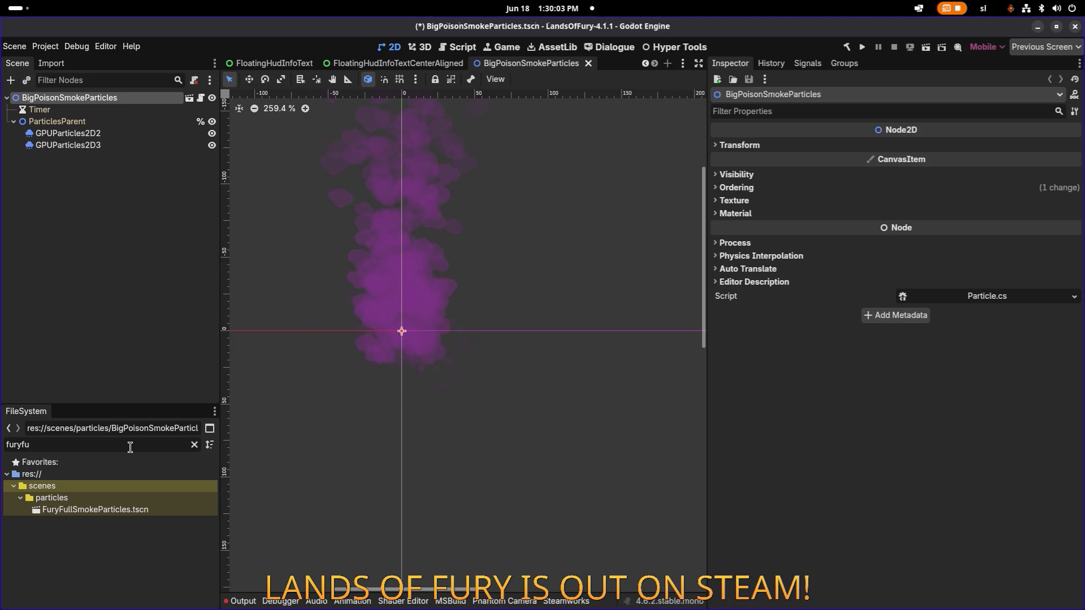
left_click(130, 510)
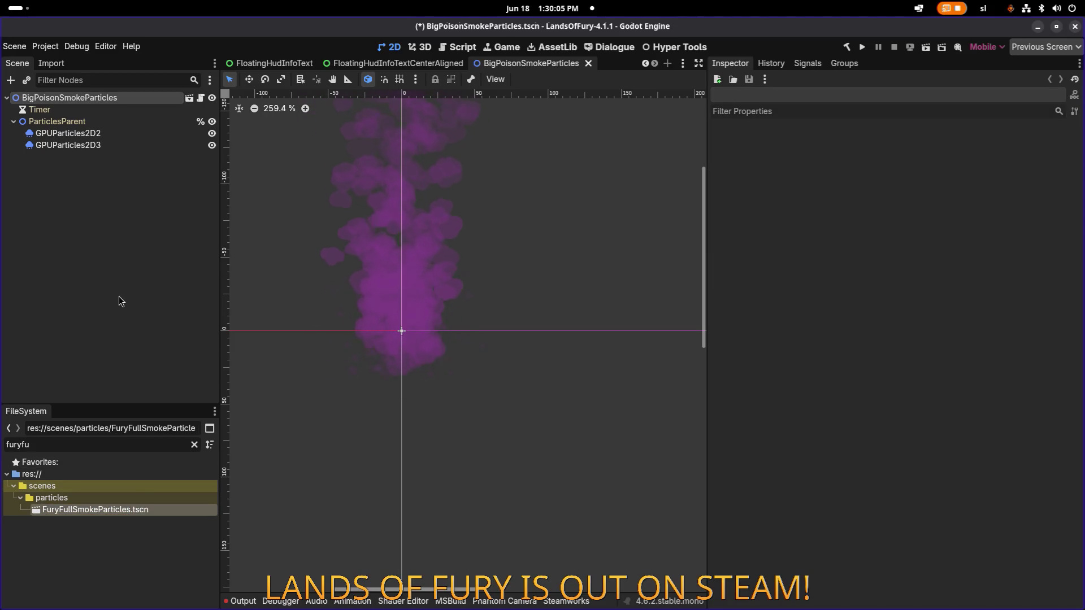
left_click(128, 99)
double_click(127, 101)
type("FuryFullSmokeParticles")
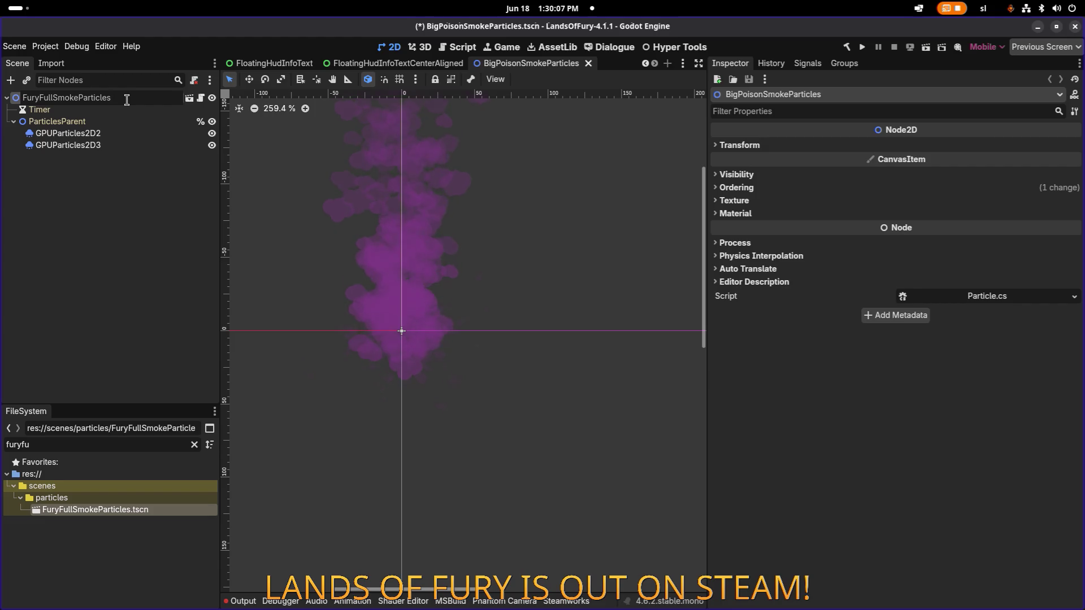
key("Return")
key("ctrl+s")
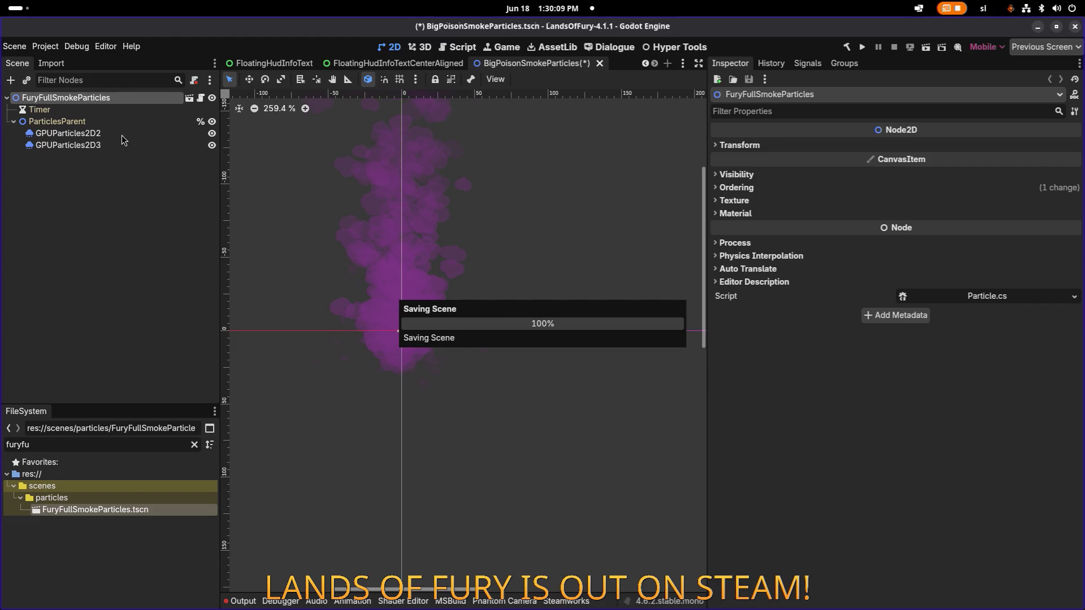
left_click(128, 136)
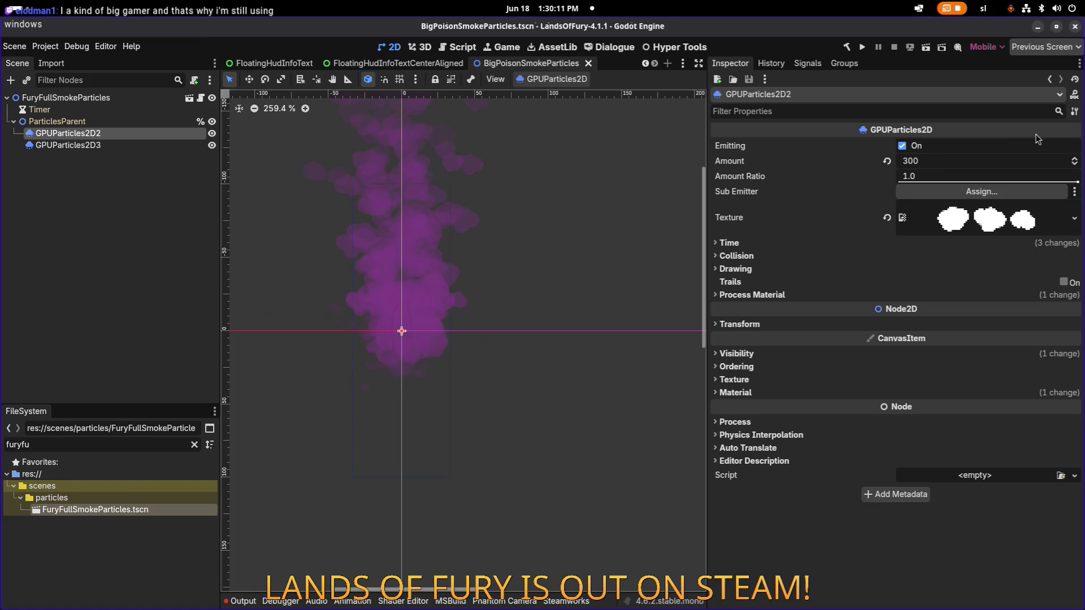
Run Make Sub-Resources Unique on GPUParticles2D2 and GPUParticles2D3, confirming each with OK.
left_click(1074, 110)
left_click(1011, 229)
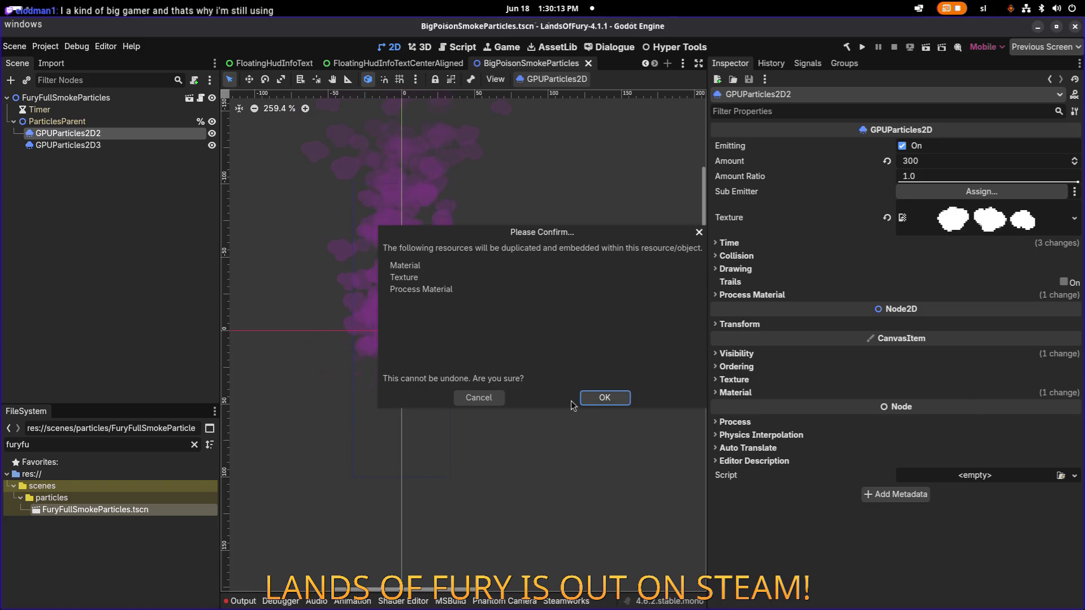
left_click(603, 398)
left_click(141, 145)
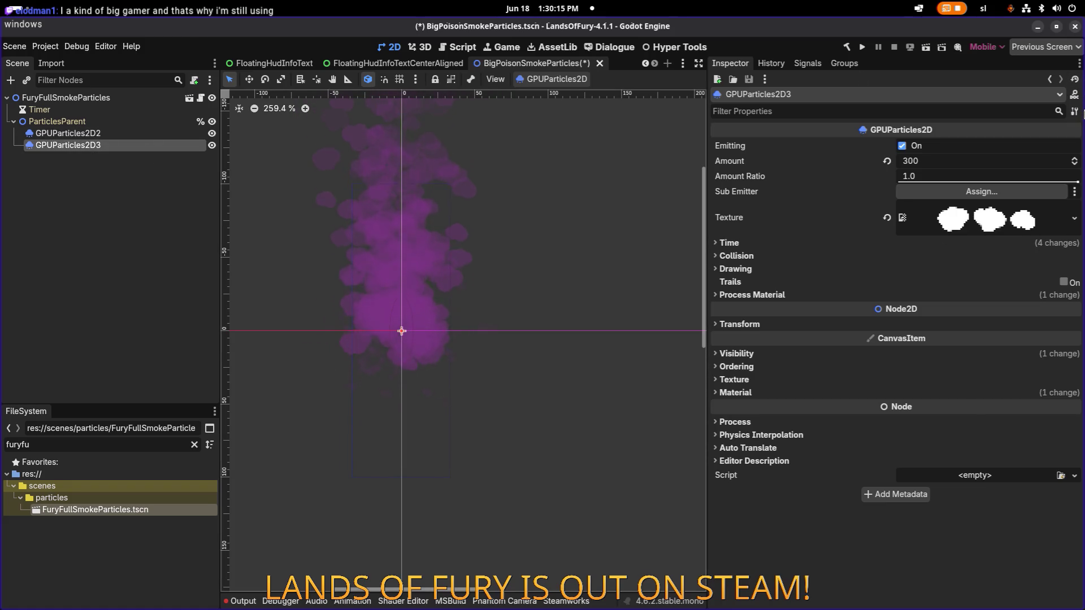
left_click(1074, 110)
left_click(1012, 227)
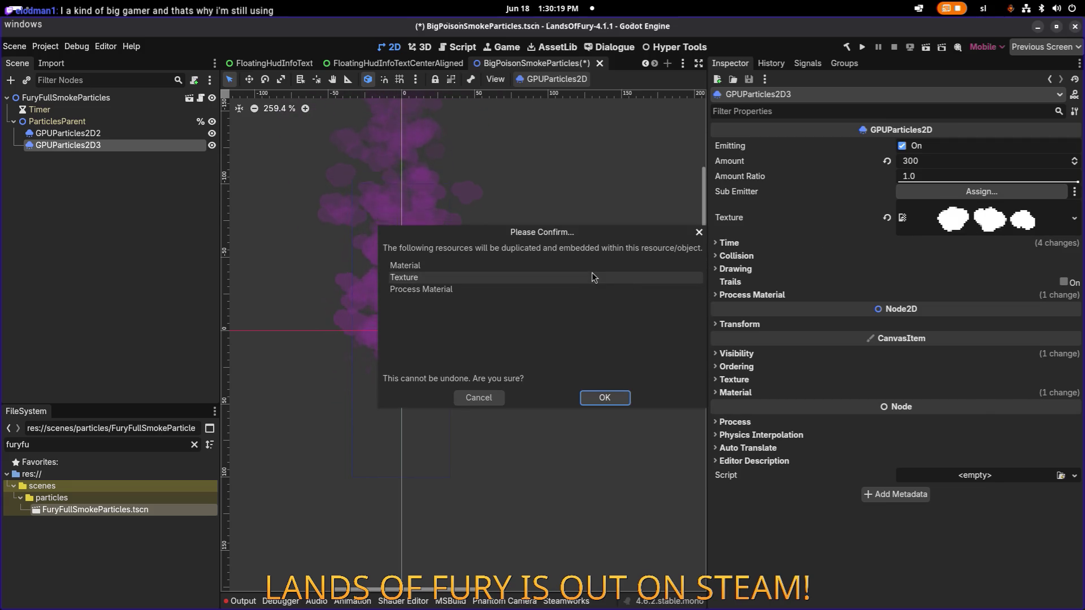
left_click(604, 396)
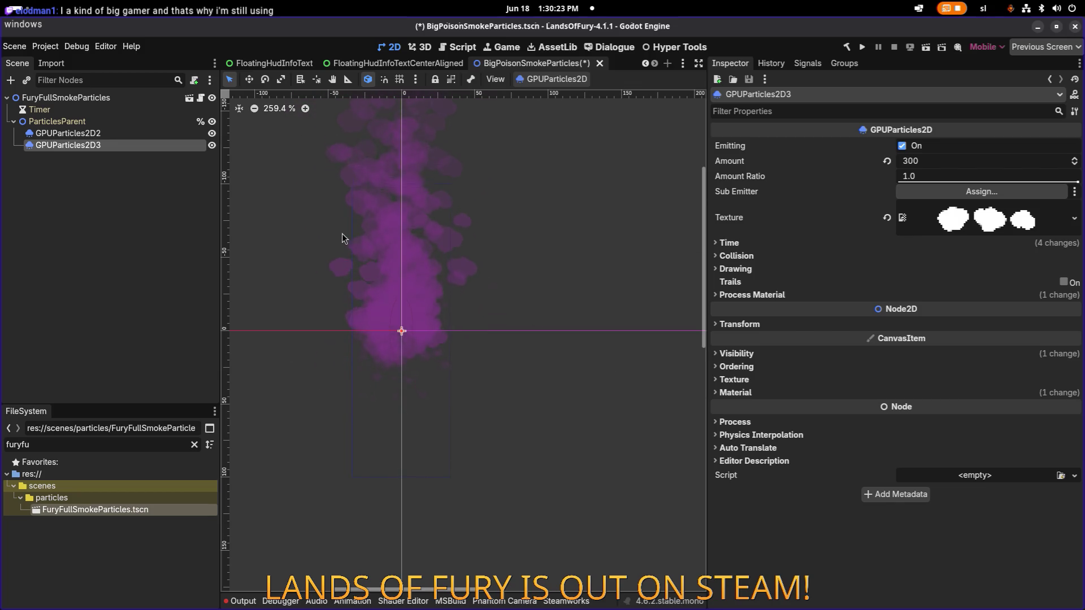
left_click(142, 133)
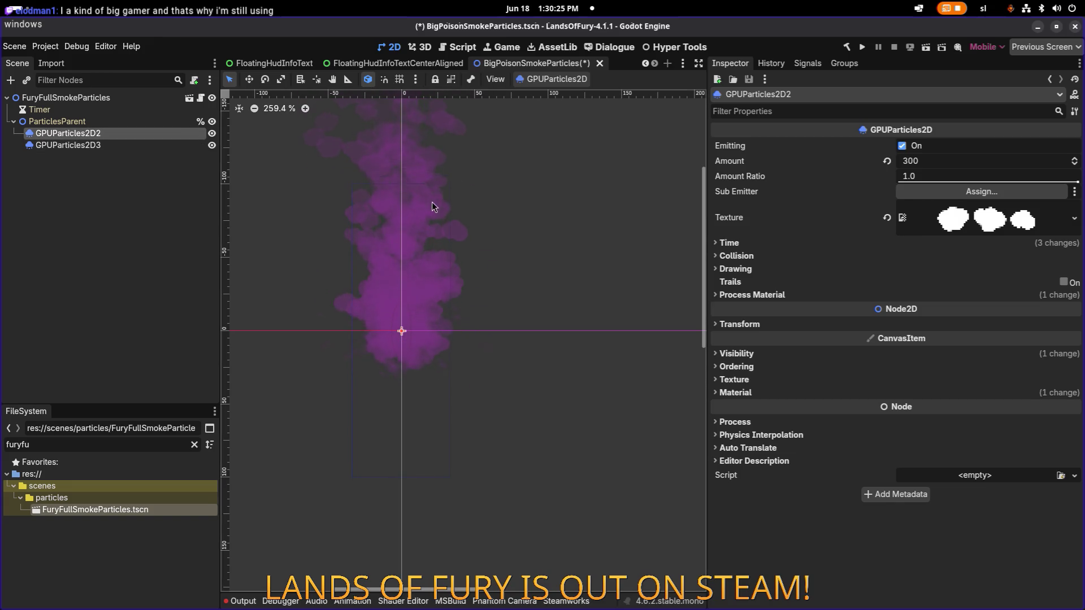
left_click_drag(447, 218, 507, 225)
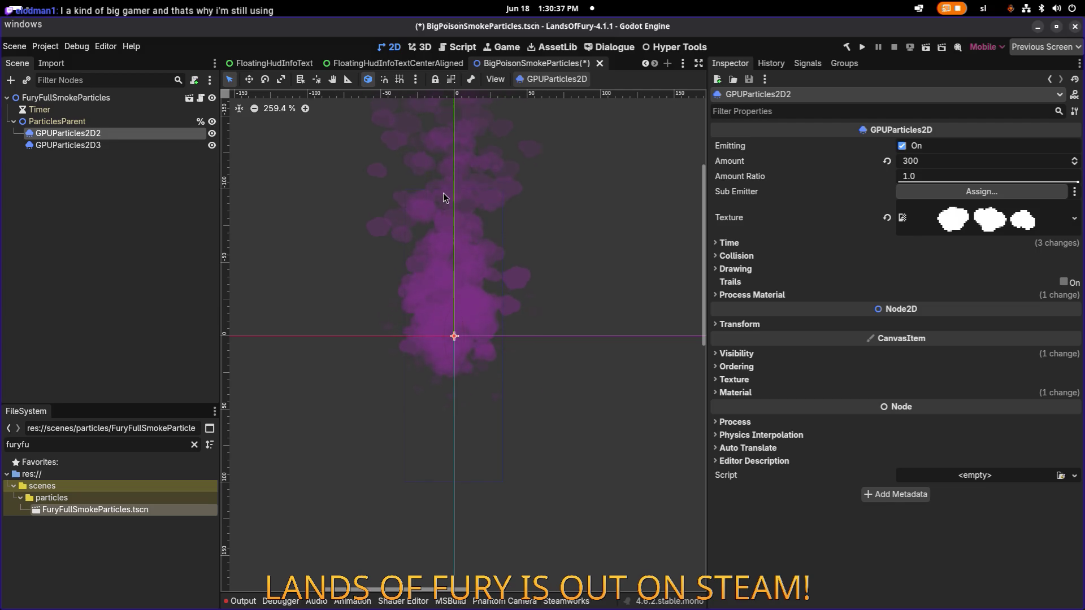
left_click(131, 146)
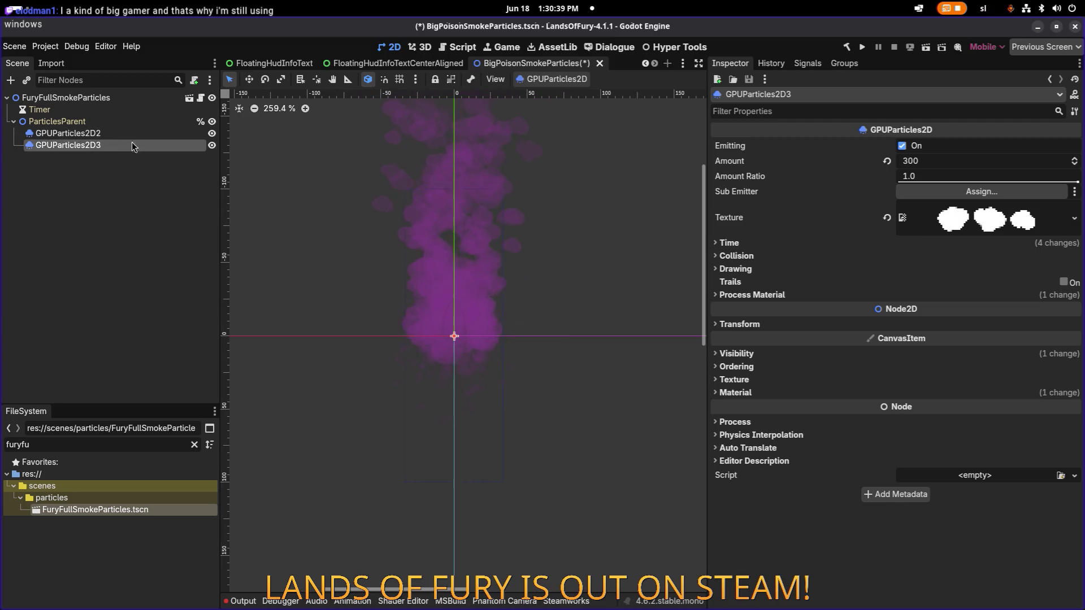
Select GPUParticles2D2 and measure the smoke's width on the canvas, about 67 px.
left_click(136, 133)
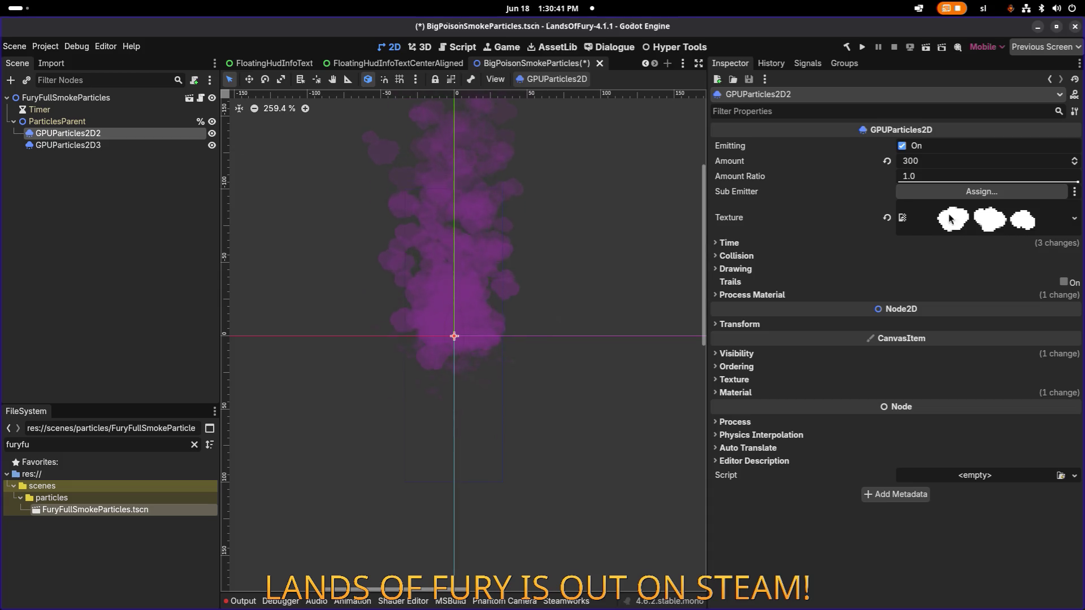
scroll(497, 236, "up", 4)
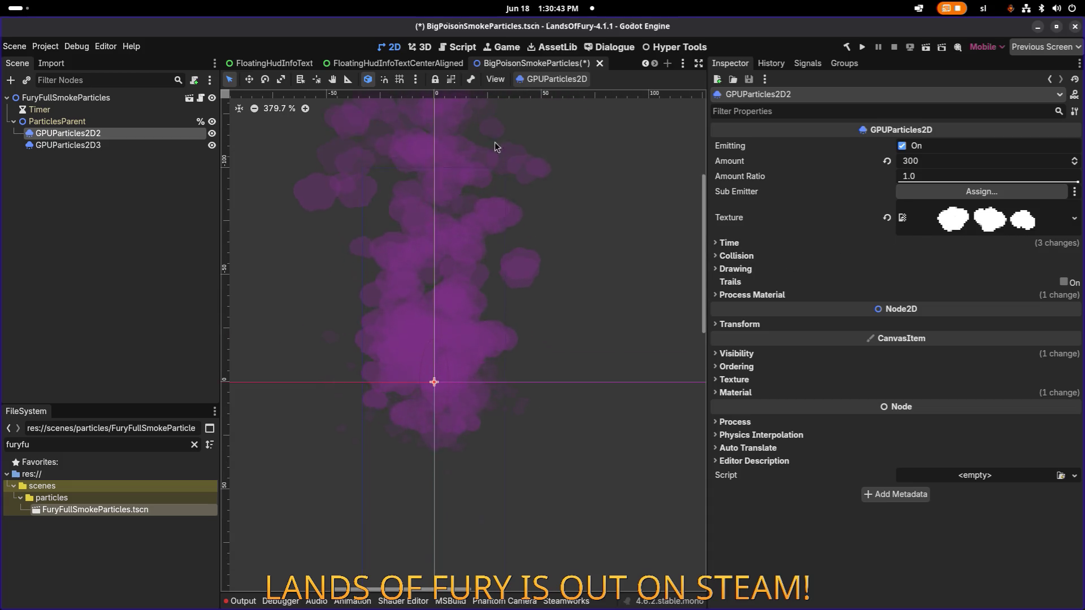
scroll(430, 122, "left", 2)
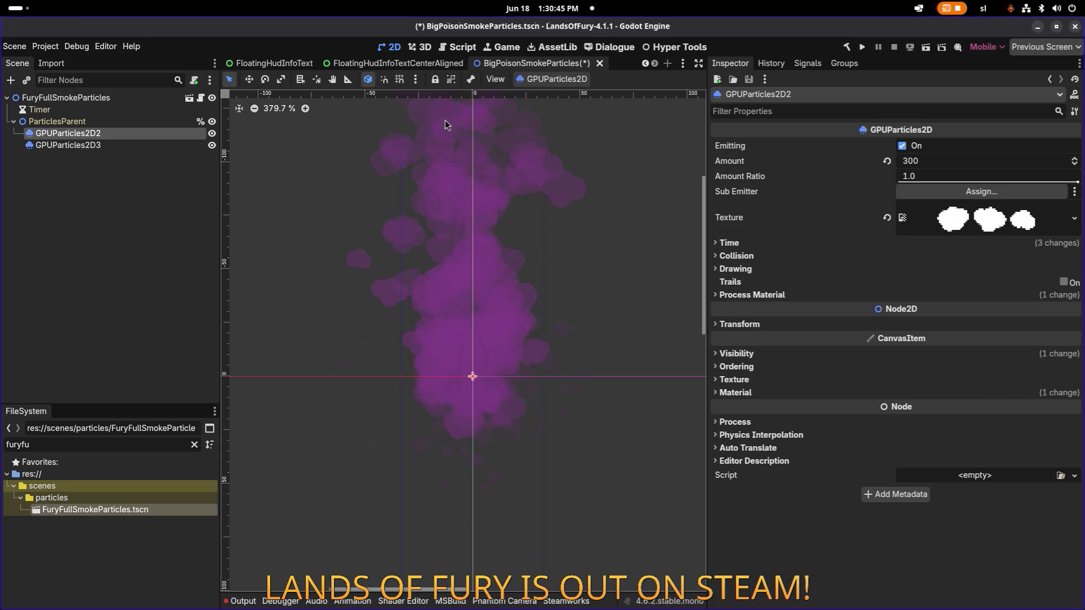
left_click(346, 80)
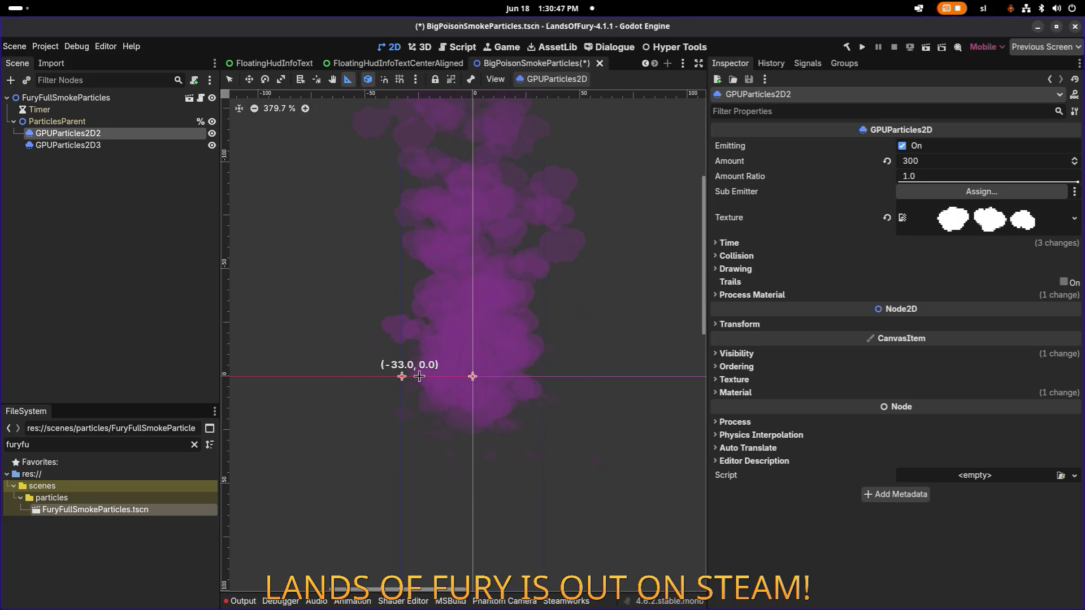
left_click_drag(418, 376, 545, 376)
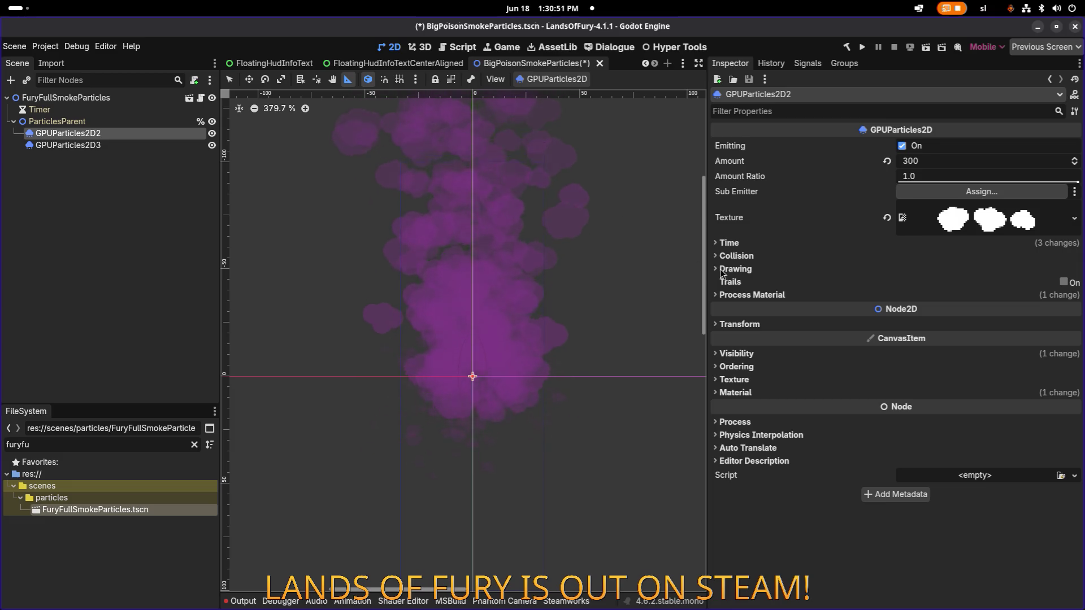
Set the process material's Emission Sphere Radius to 8 under Spawn > Position.
left_click(793, 296)
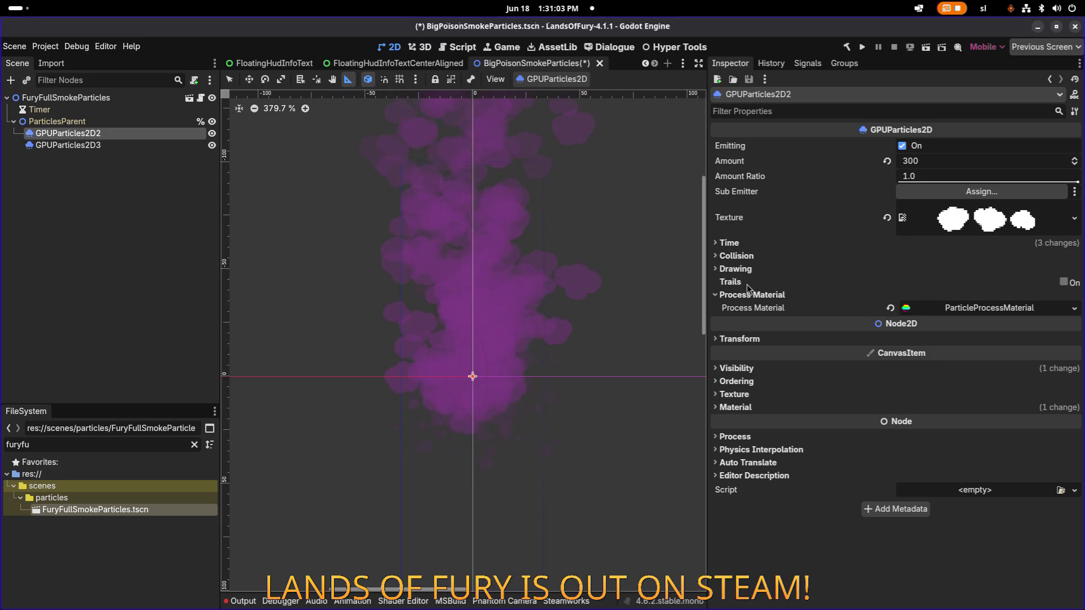
left_click(980, 311)
left_click(782, 293)
left_click(782, 293)
left_click(780, 305)
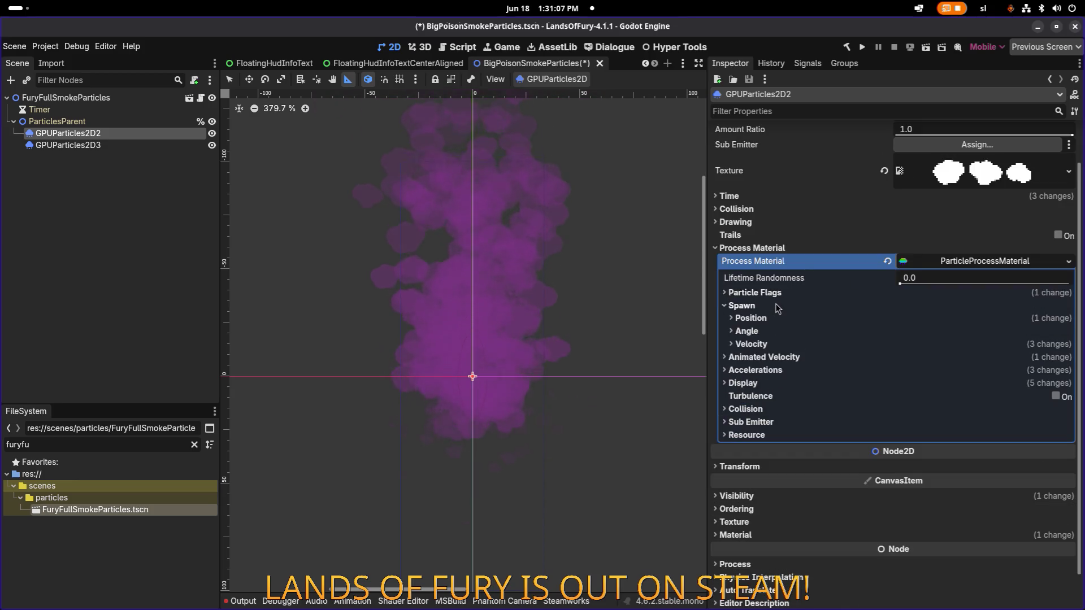
left_click(779, 318)
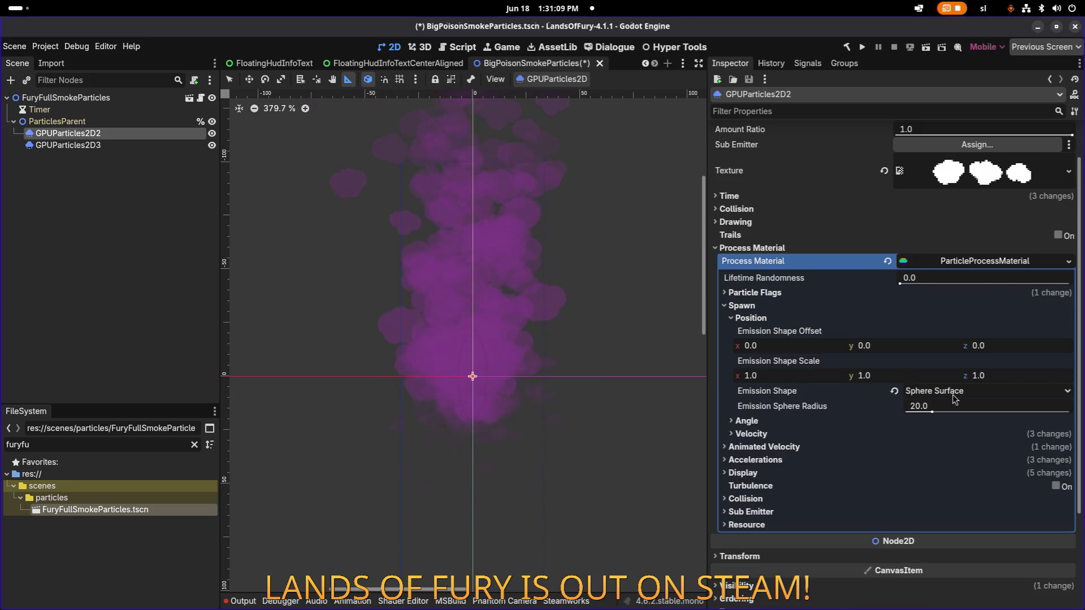
left_click(960, 407)
type("8")
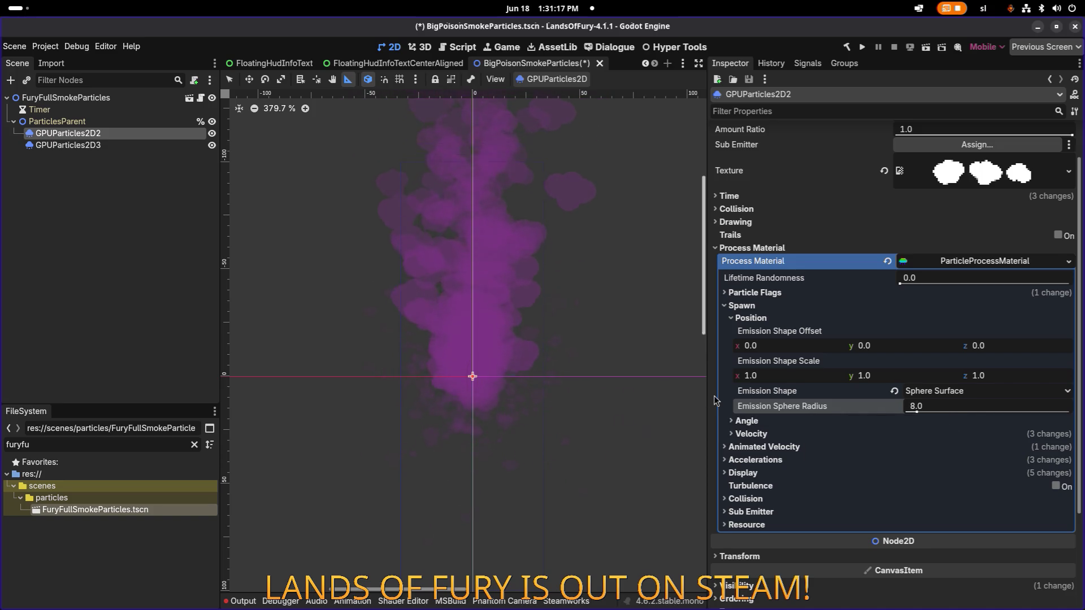
scroll(815, 294, "up", 2)
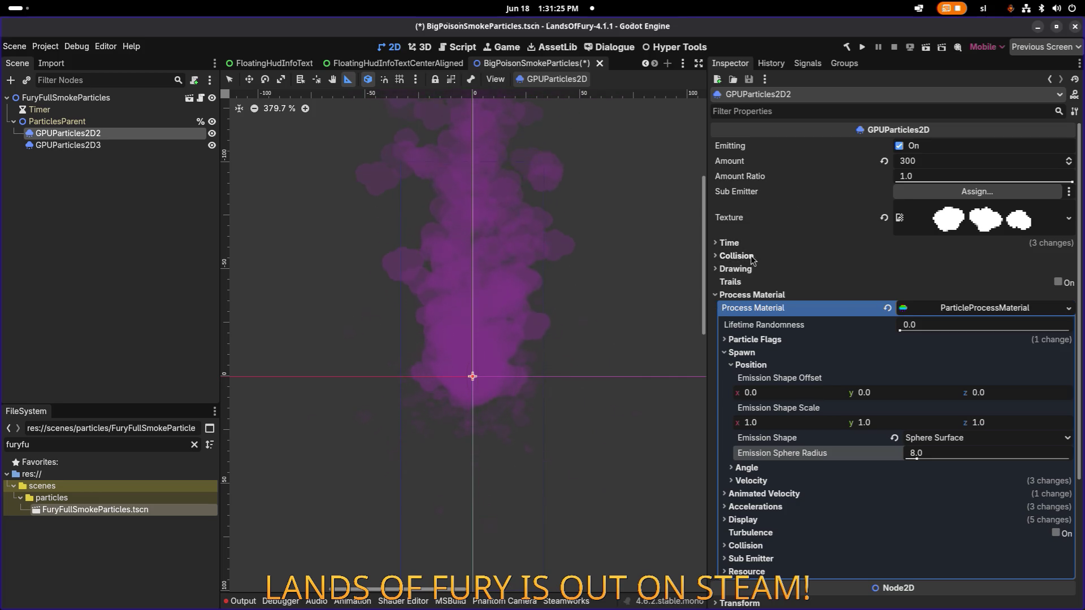
scroll(825, 343, "down", 3)
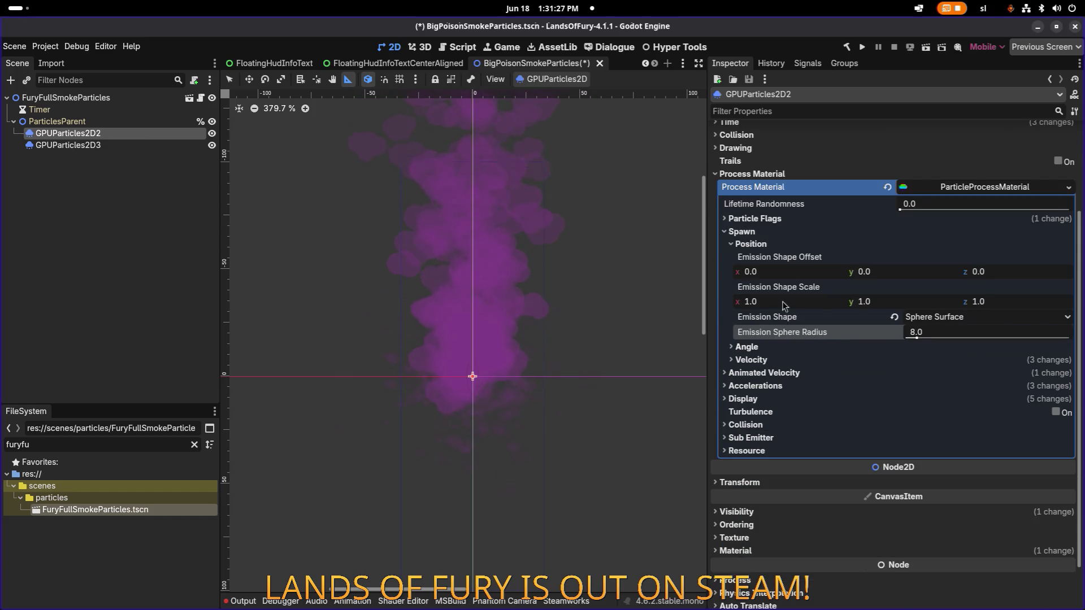
left_click(791, 221)
left_click(788, 219)
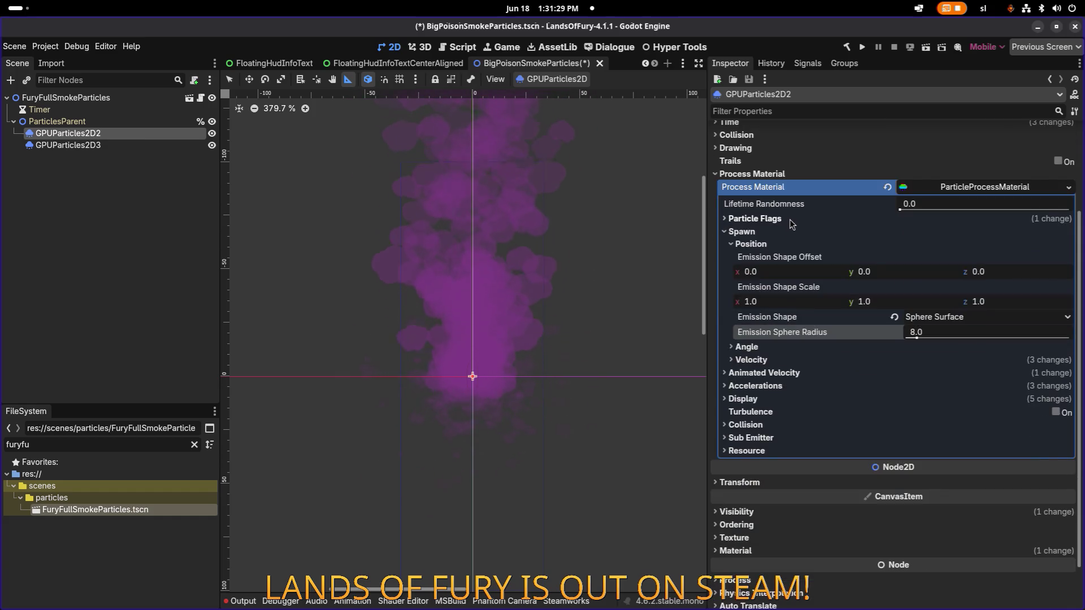
scroll(788, 221, "up", 3)
left_click(729, 243)
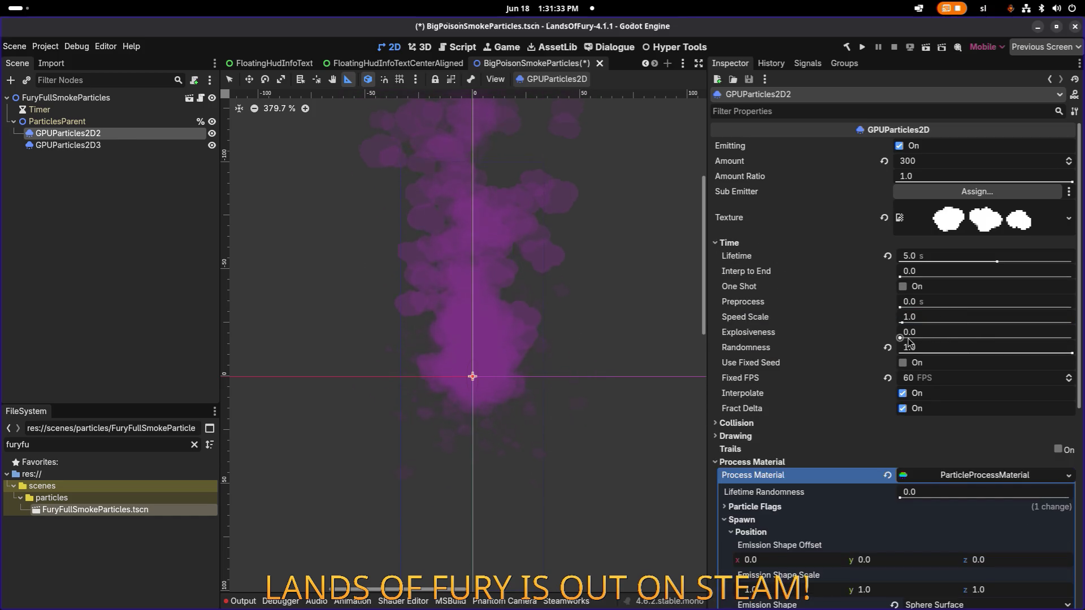
Drag GPUParticles2D2's Explosiveness up to 1.0, then settle it at 0.2.
left_click_drag(900, 338, 1072, 338)
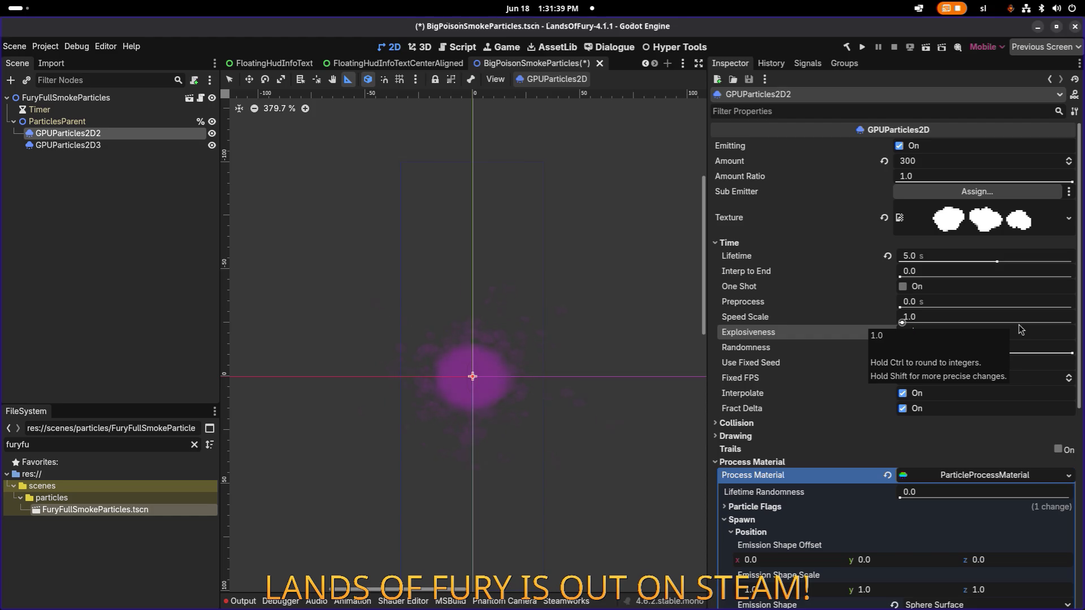
left_click_drag(1020, 330, 1011, 340)
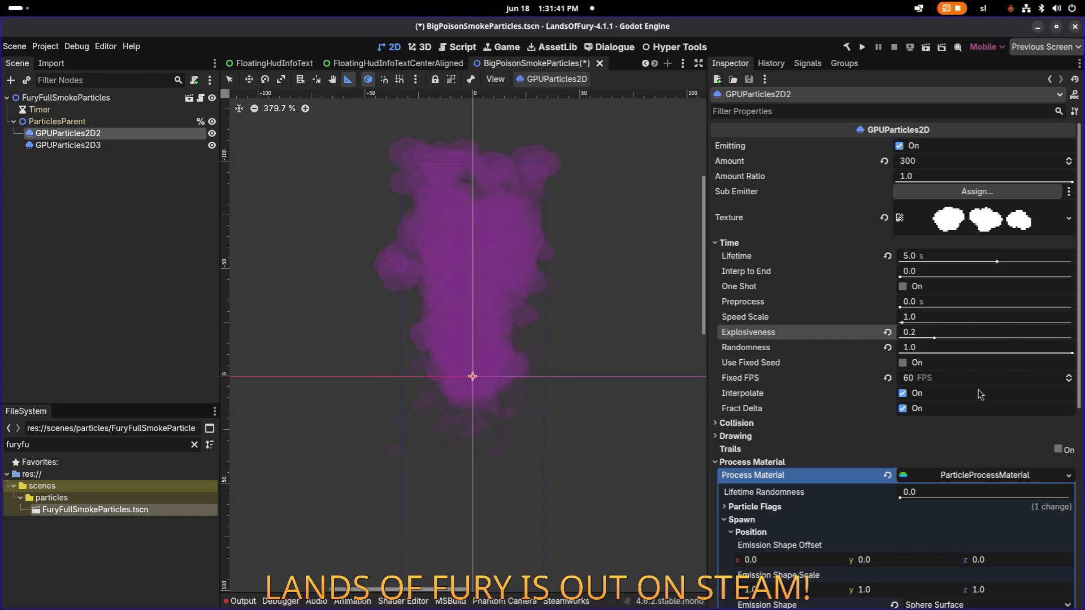
scroll(942, 432, "down", 5)
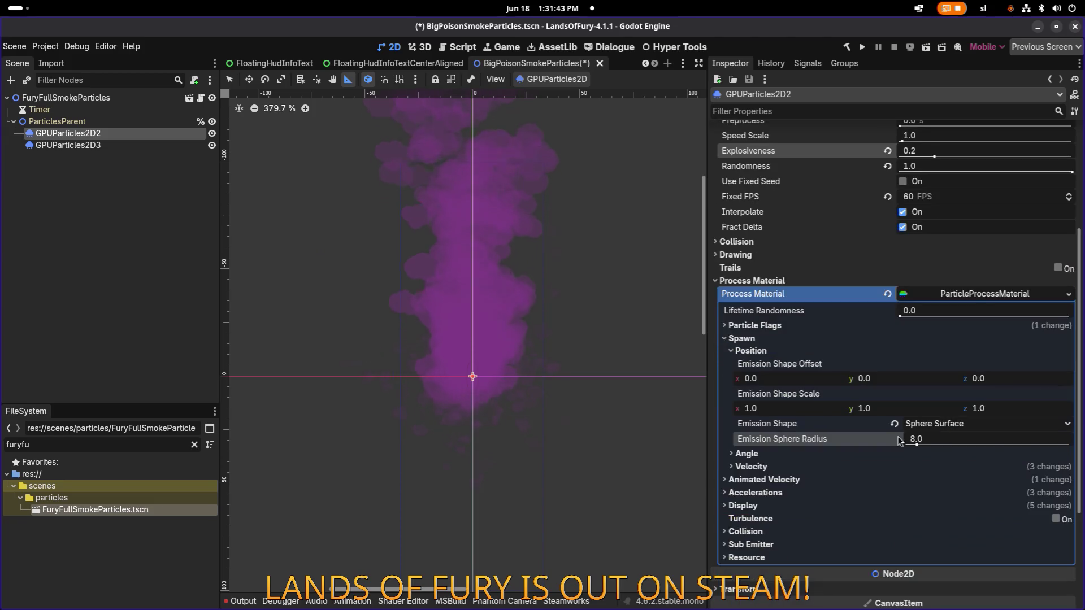
left_click(846, 465)
scroll(892, 465, "down", 3)
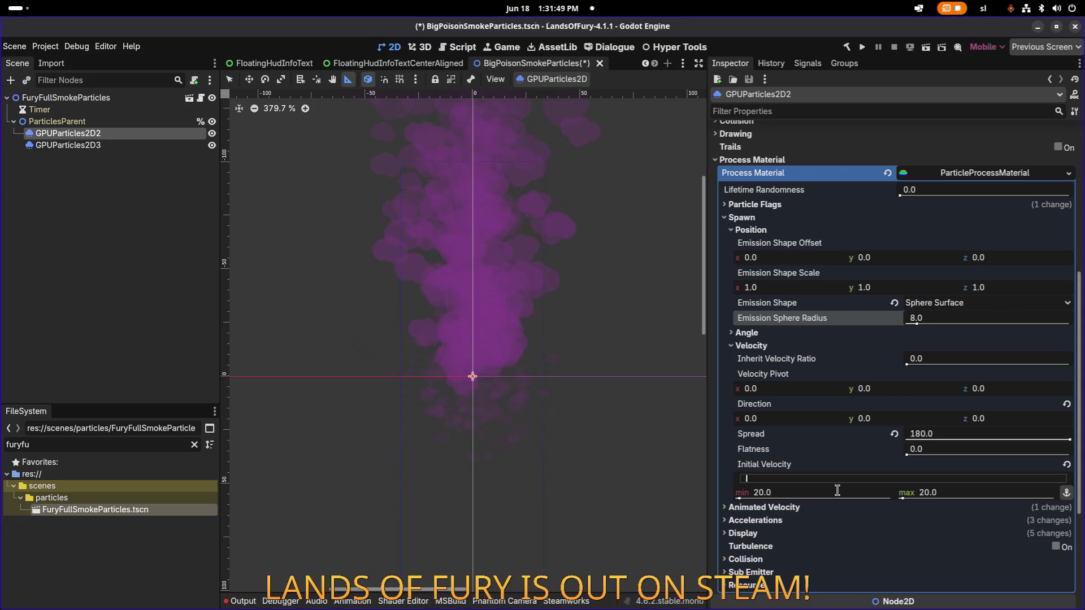
Set the maximum initial velocity to 64, giving a 20–64 range.
key("Tab")
type("4")
key("Return")
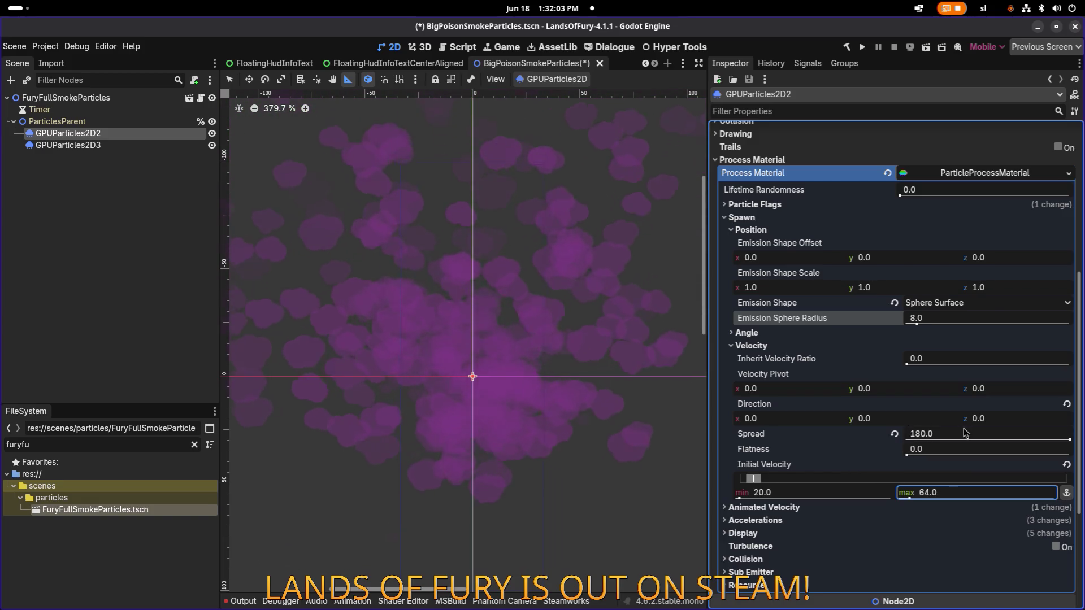
Expand the Angle settings and hide the GPUParticles2D3 emitter.
left_click(818, 333)
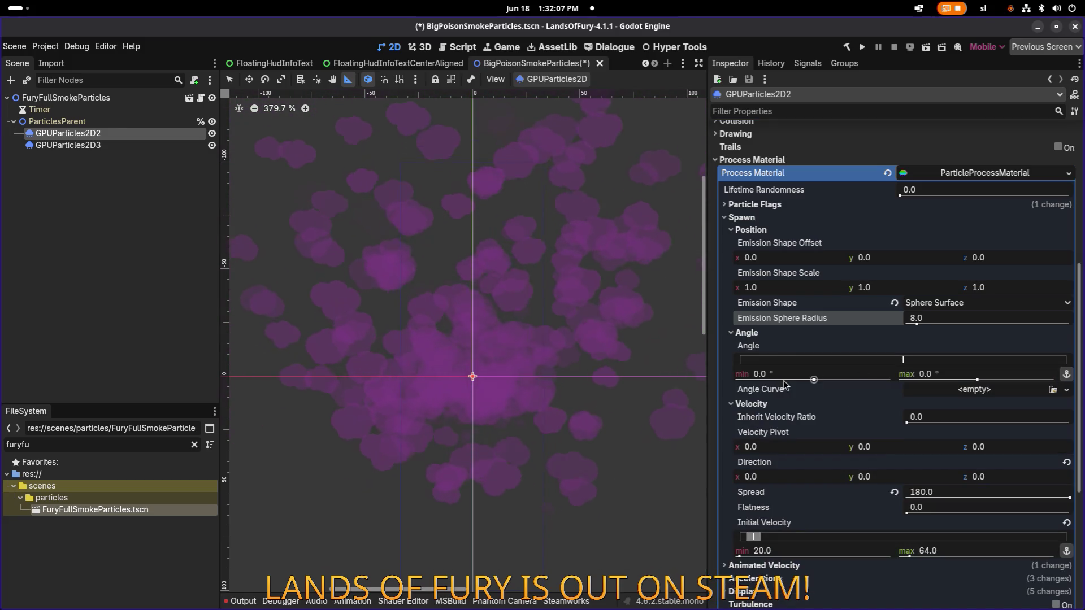
scroll(542, 360, "down", 6)
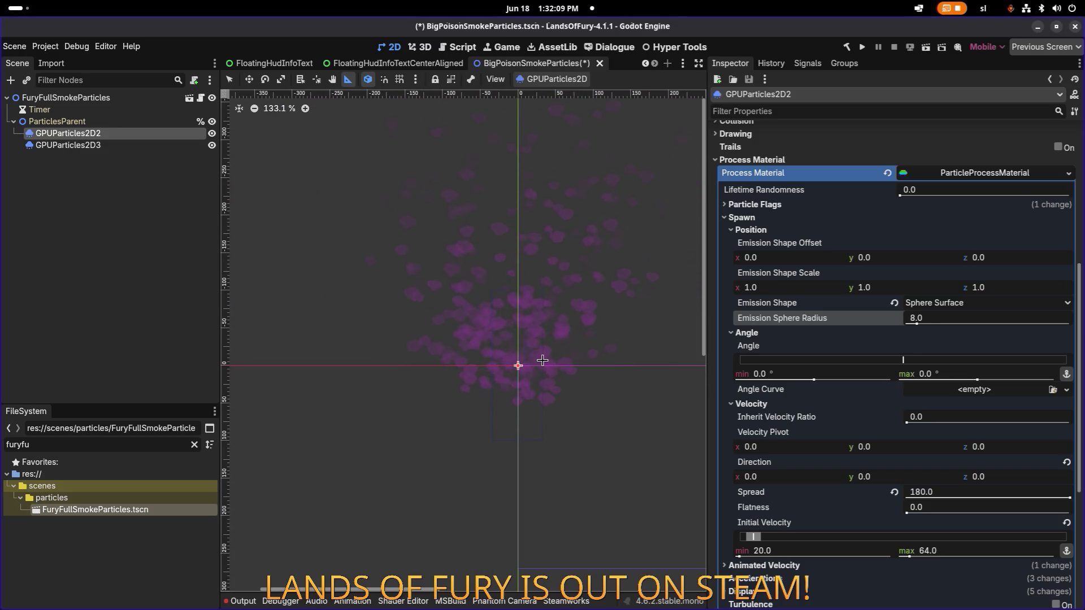
scroll(543, 360, "up", 3)
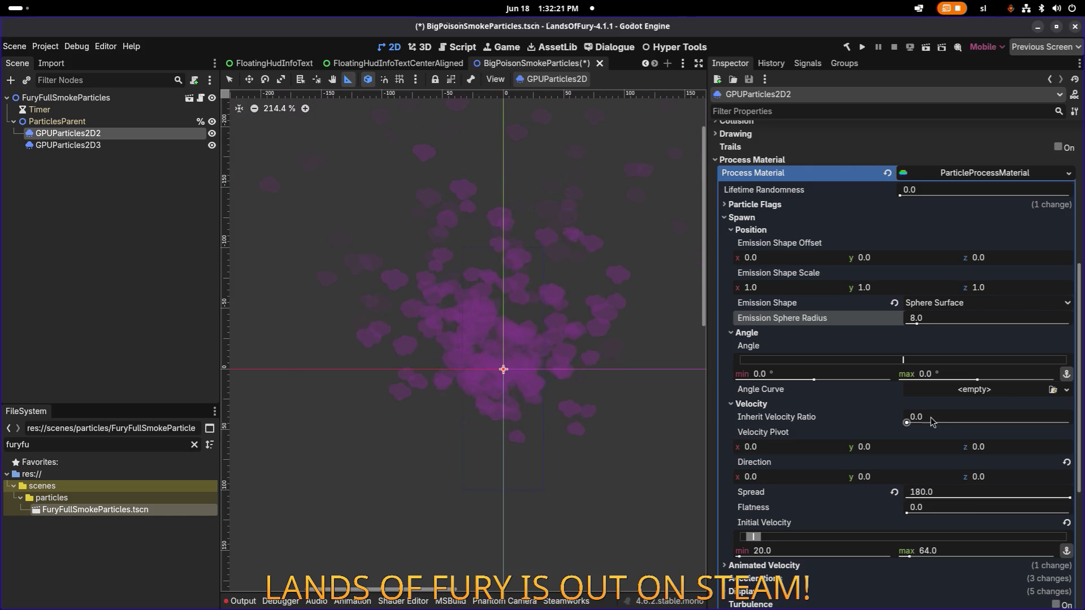
scroll(935, 475, "down", 2)
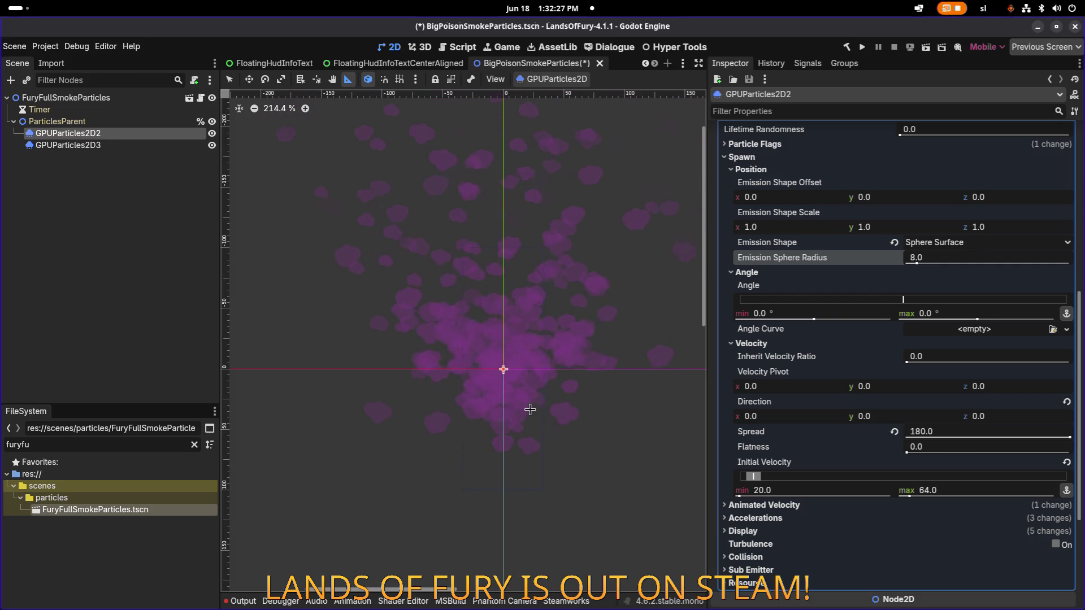
left_click(212, 146)
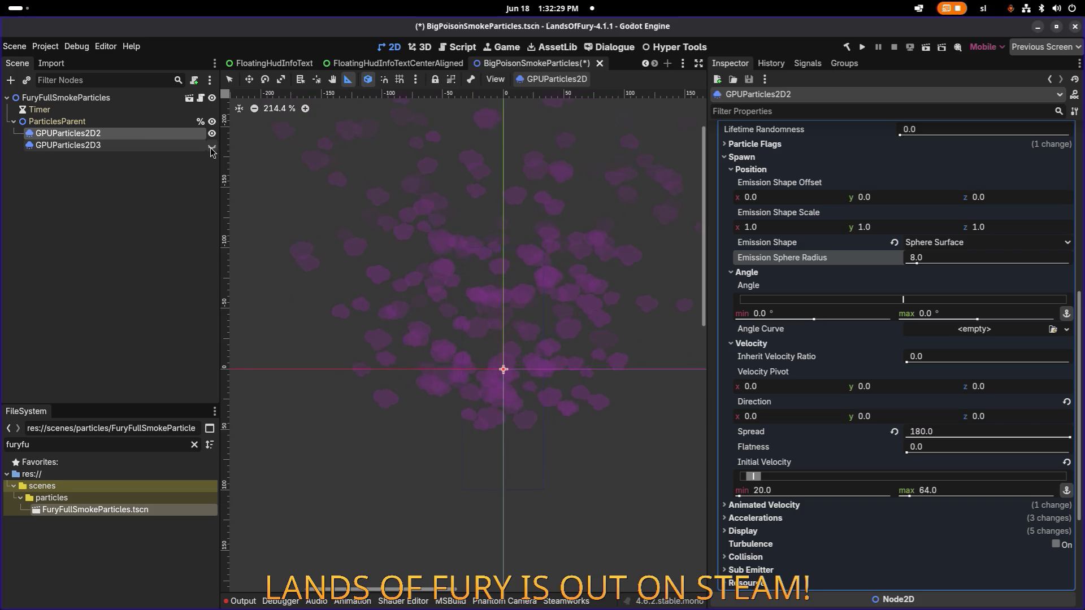
Select GPUParticles2D2 and expand the Process Material's Accelerations > Gravity settings.
left_click(161, 124)
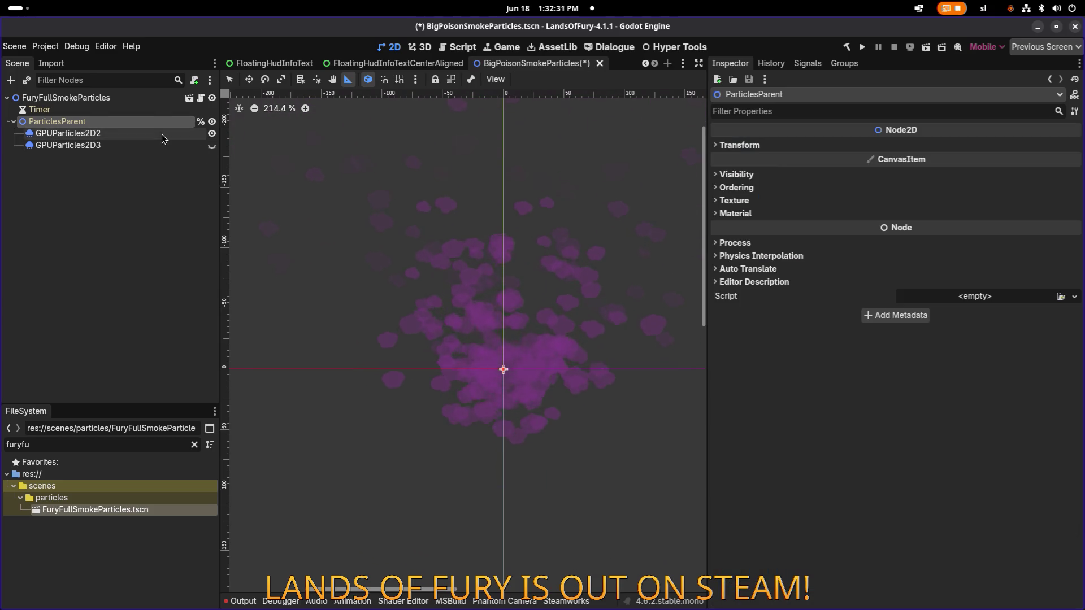
left_click(162, 134)
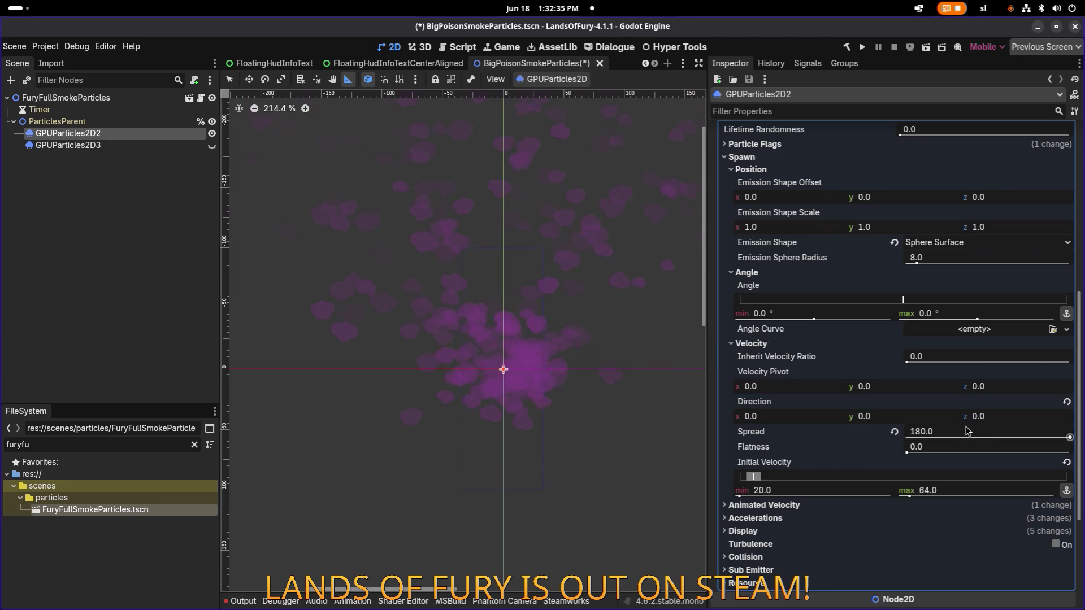
scroll(954, 435, "down", 4)
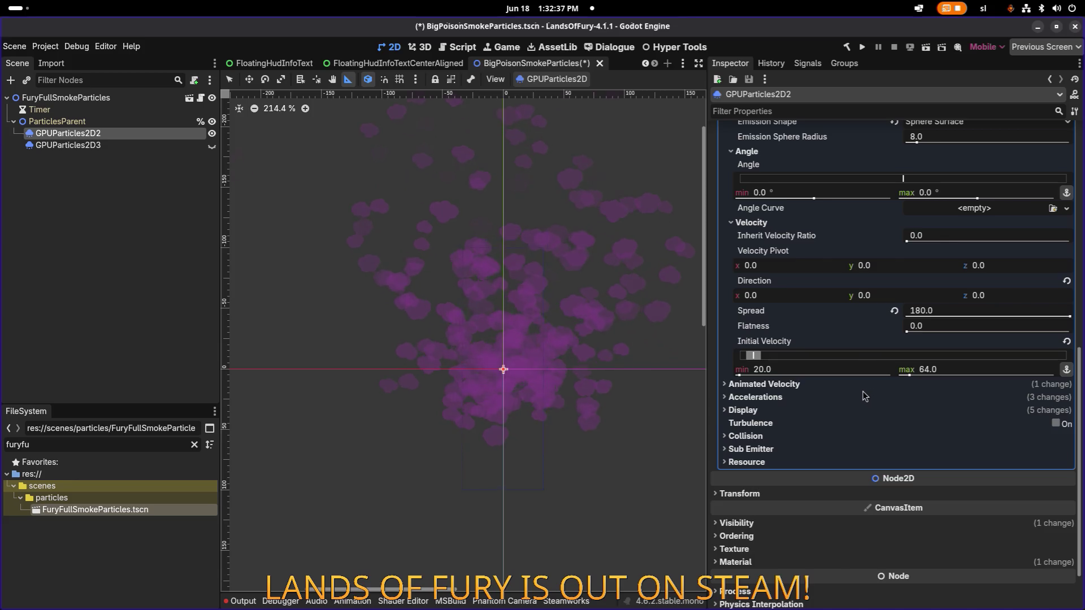
left_click(837, 398)
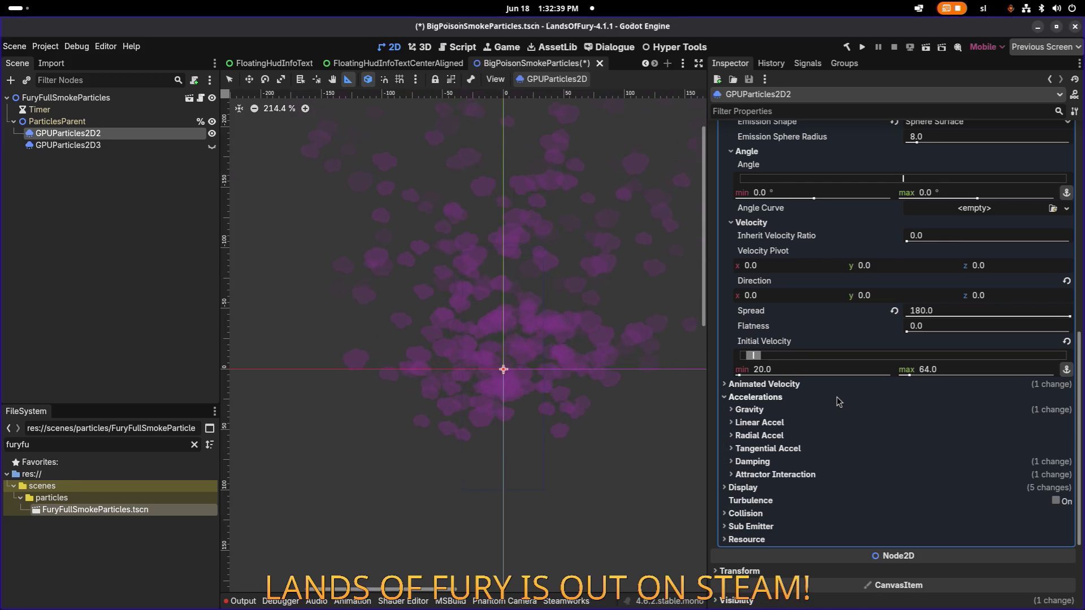
left_click(802, 463)
left_click(805, 463)
left_click(802, 410)
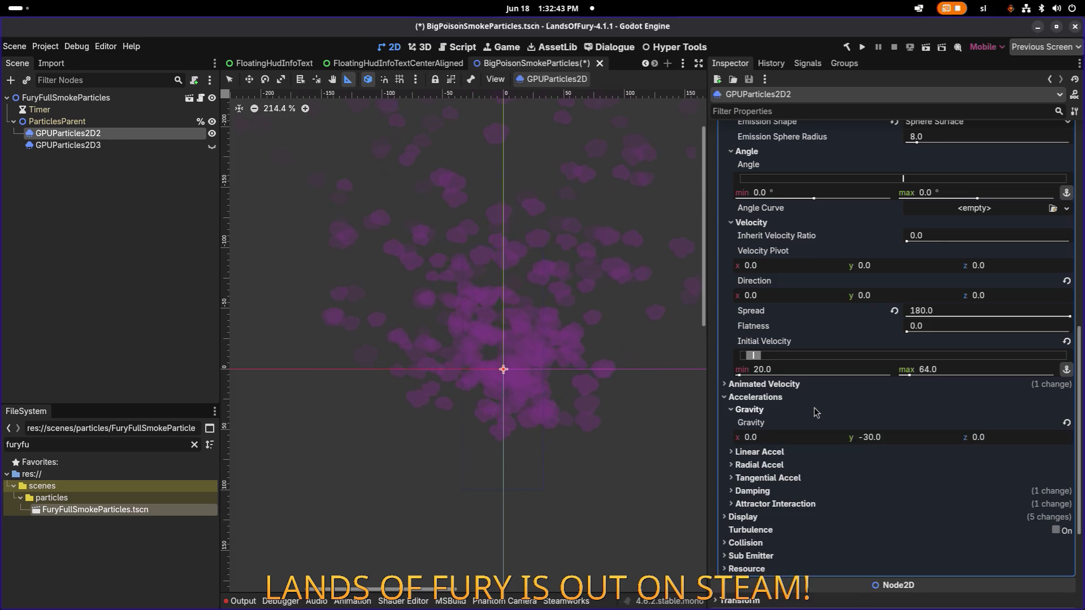
Set gravity Y, trying -50 and -1000 before settling on -250.
left_click(906, 438)
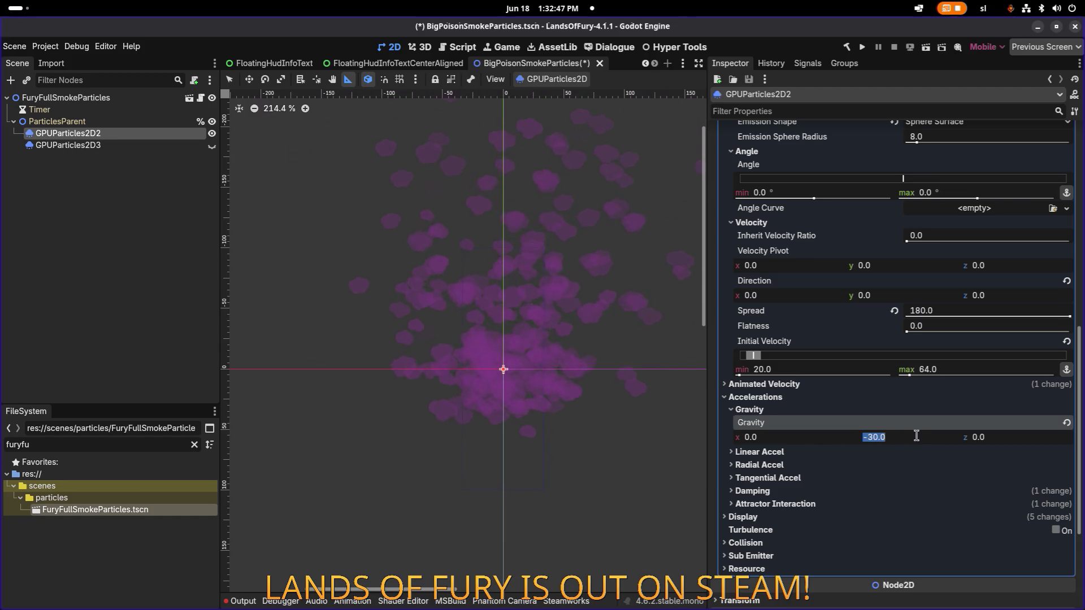
type("-")
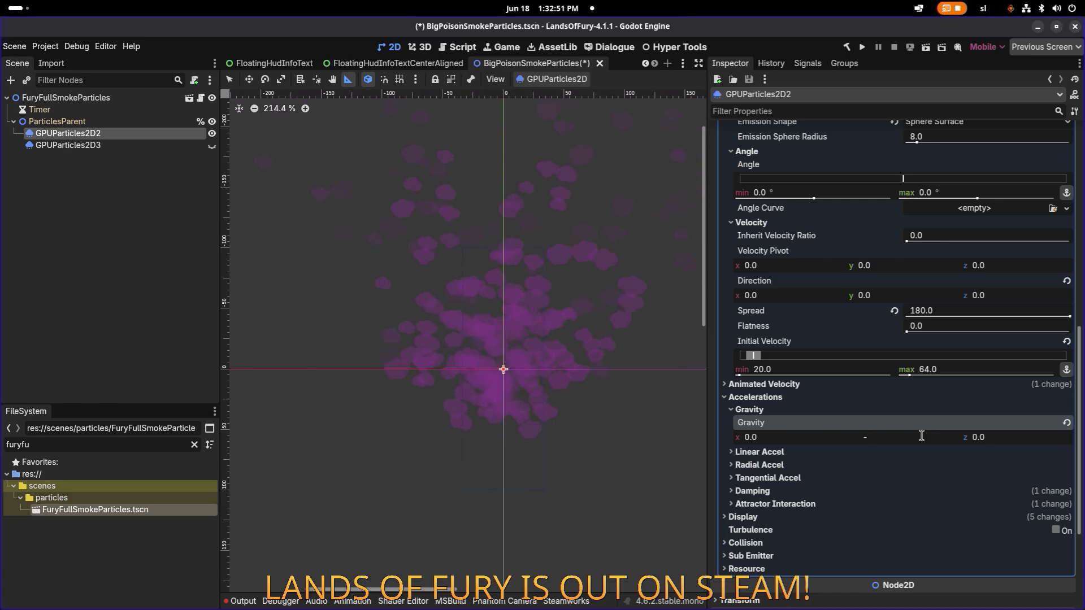
type("50")
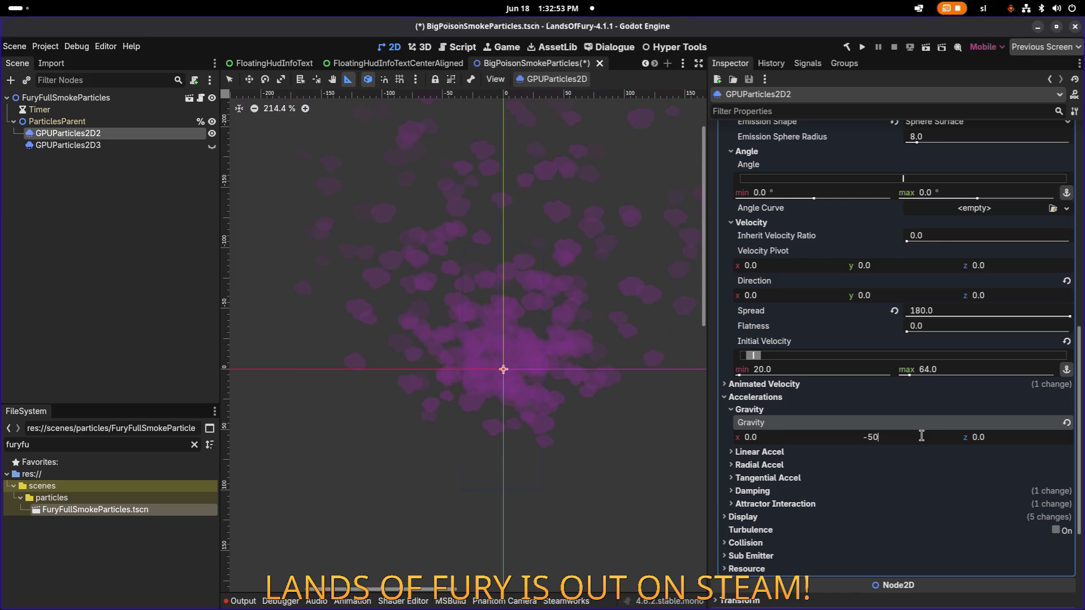
key("Return")
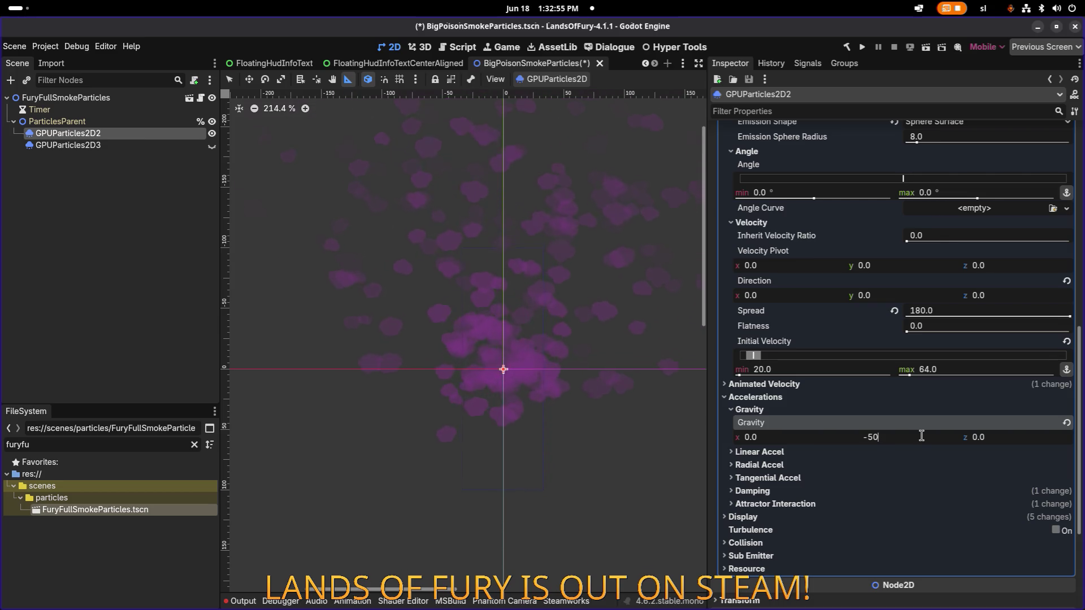
left_click(921, 435)
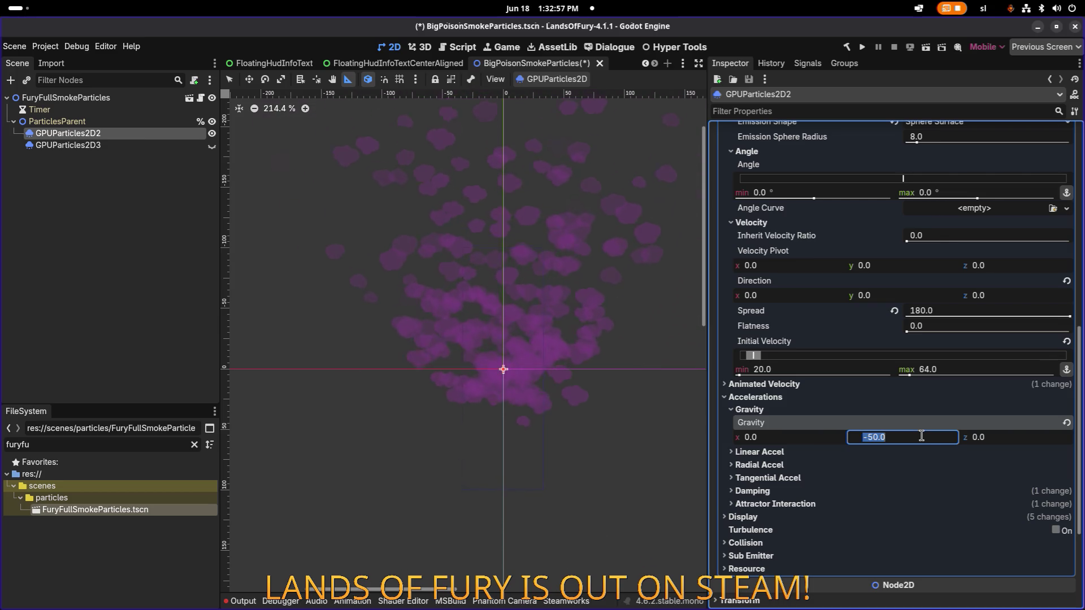
type("-10")
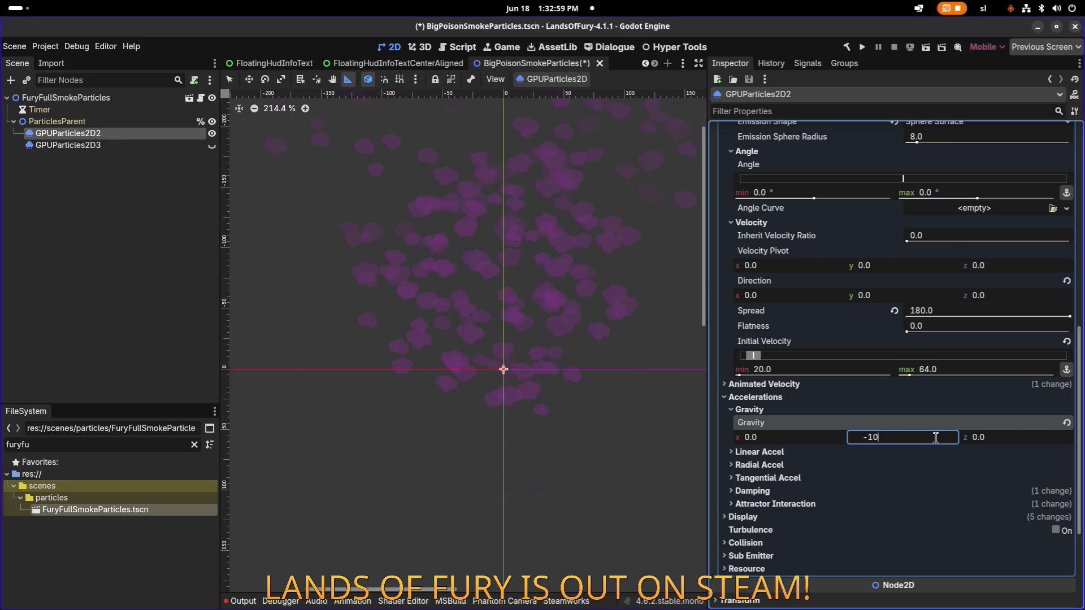
type("00")
key("Return")
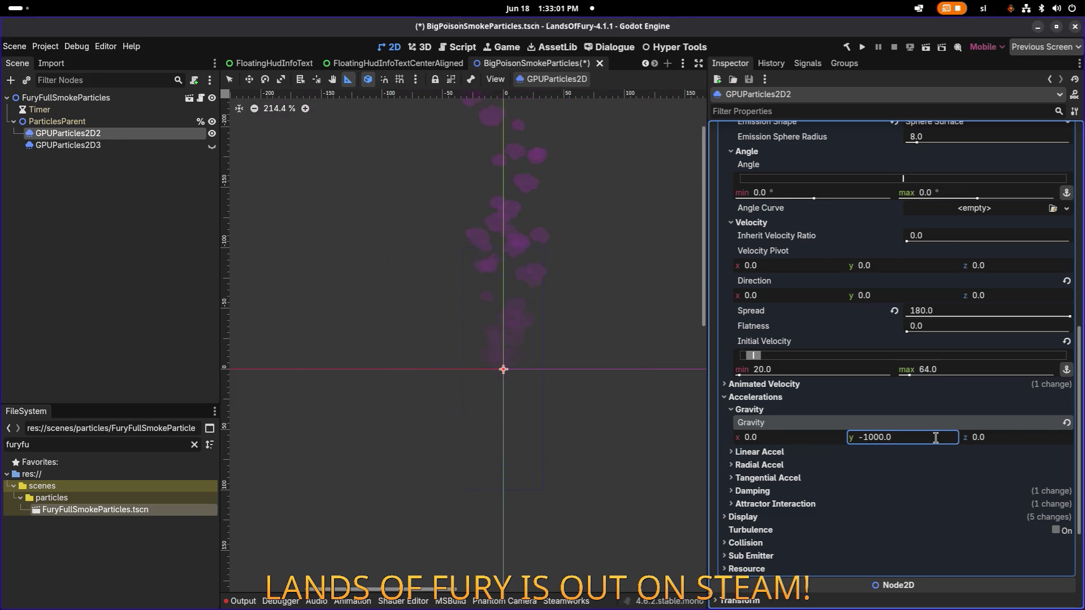
left_click(935, 437)
type("-250")
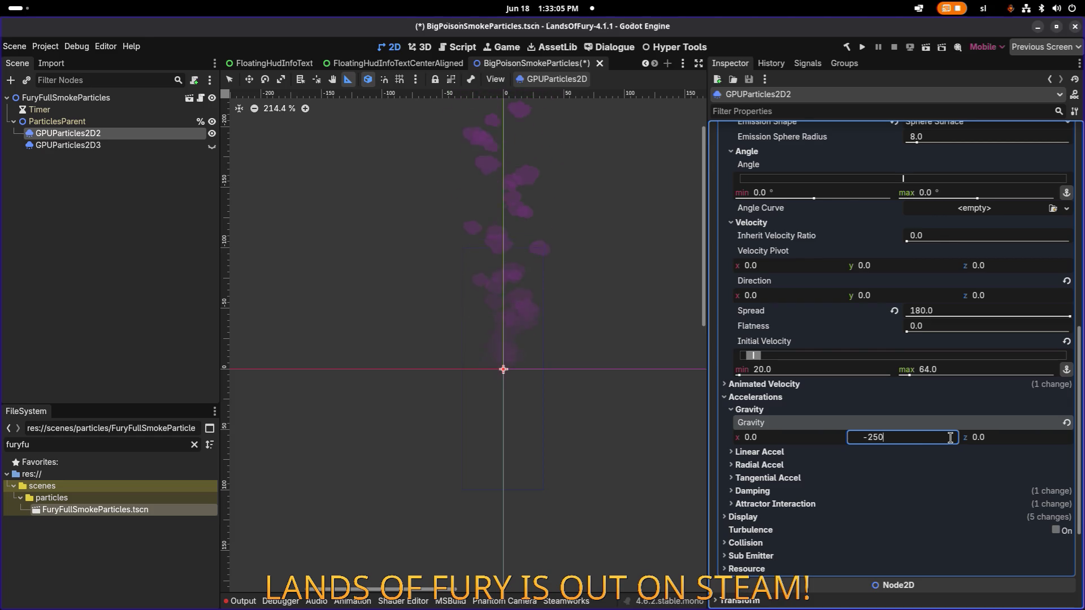
key("Return")
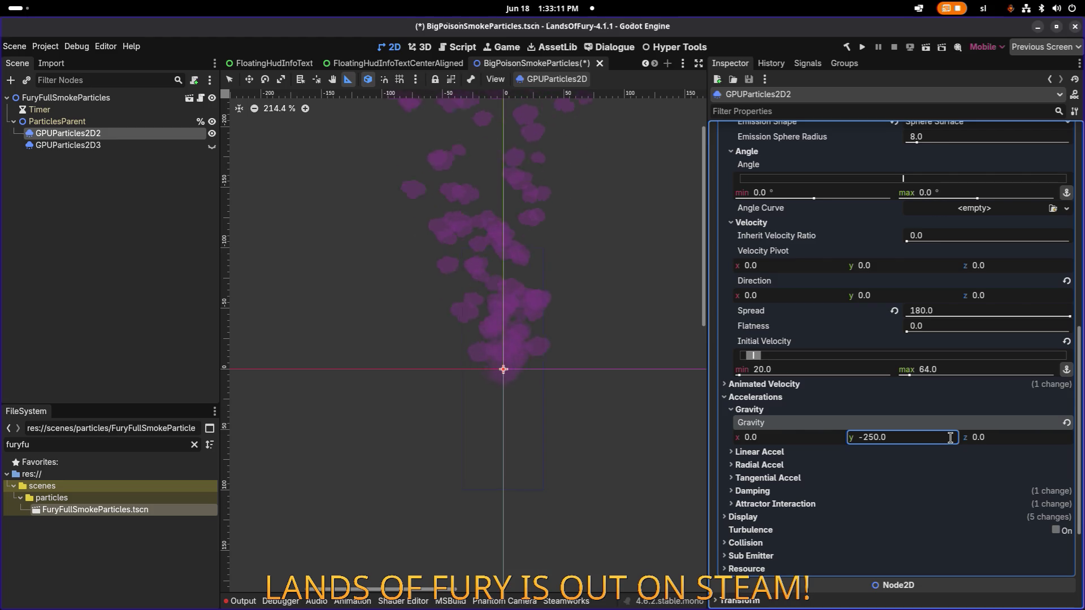
scroll(915, 407, "up", 5)
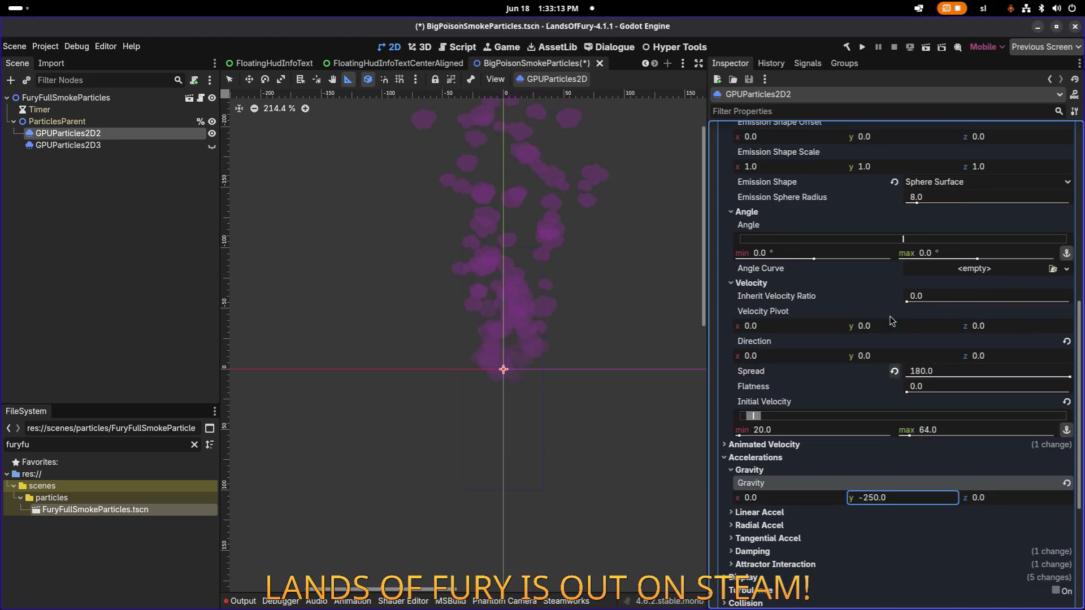
Step the Lifetime down to 3, 2, then 1 s, and enable One Shot.
scroll(945, 203, "up", 4)
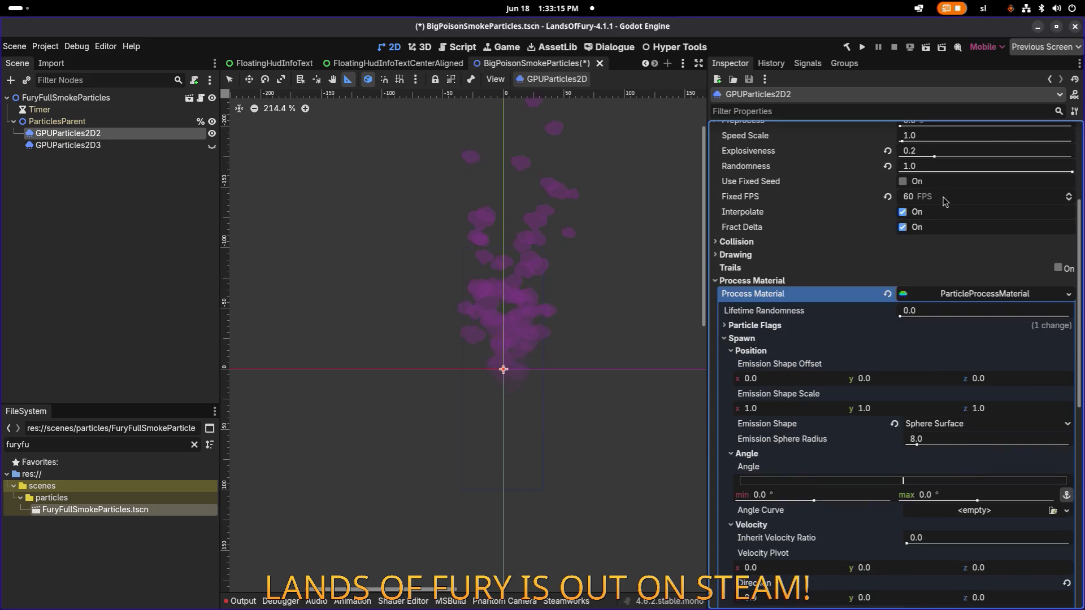
left_click(940, 258)
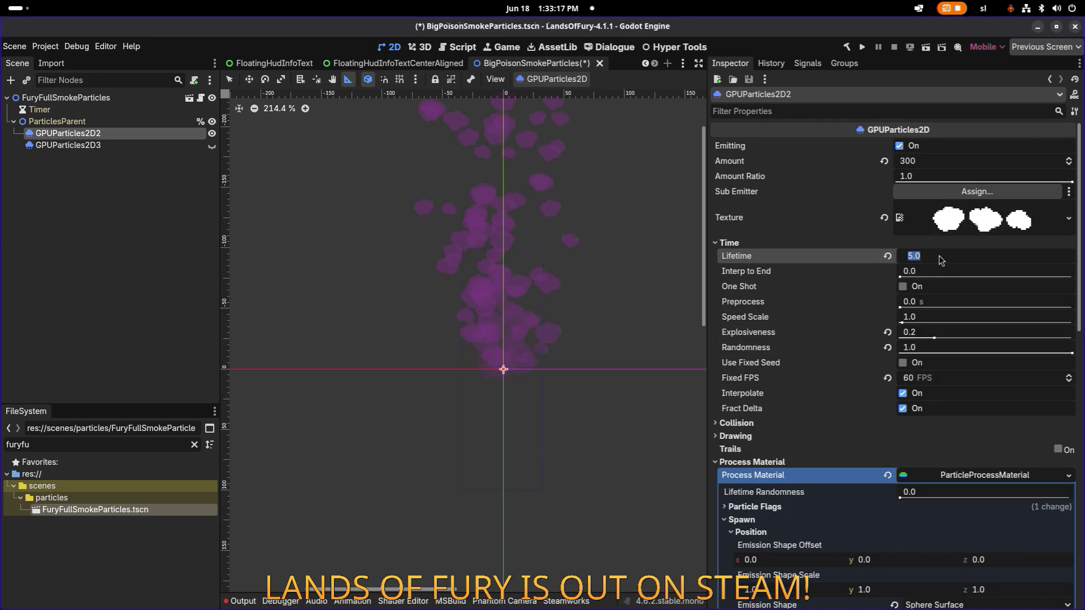
type("3")
key("Return")
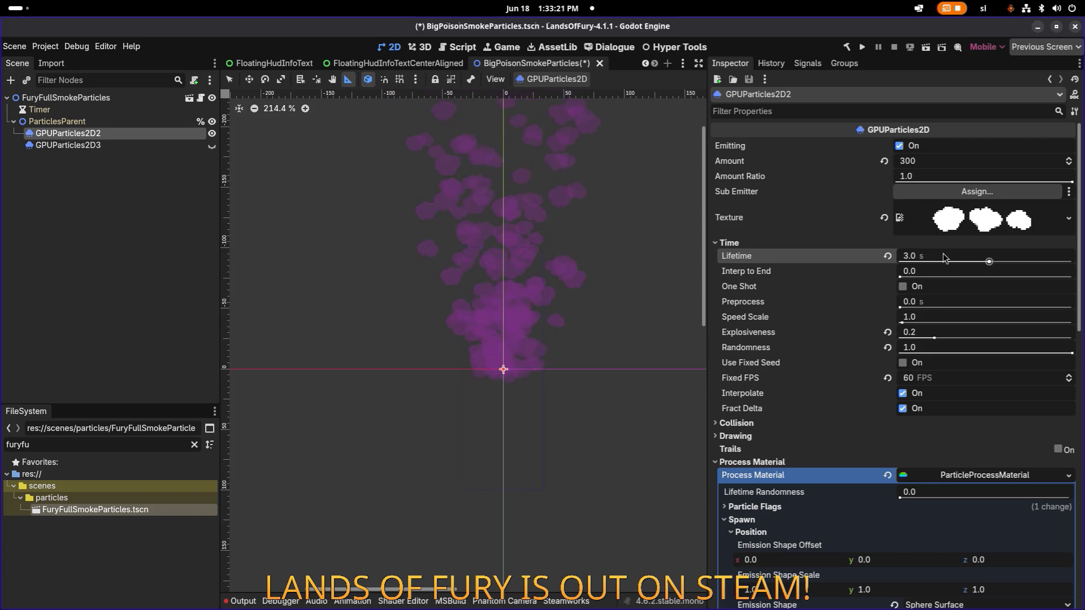
left_click(943, 257)
type("2")
key("Return")
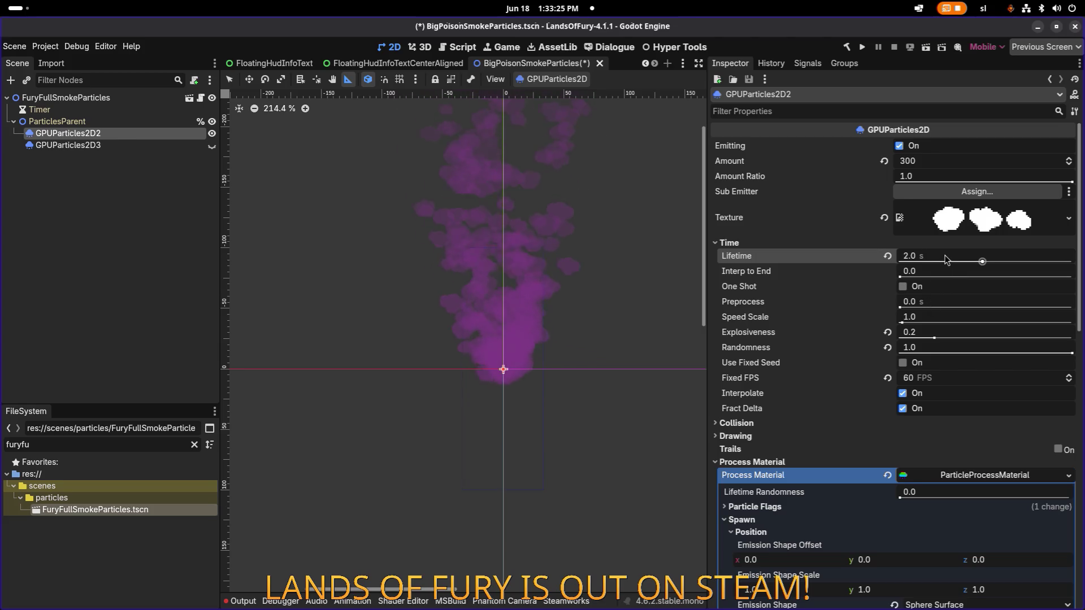
left_click(946, 259)
type("1")
key("Return")
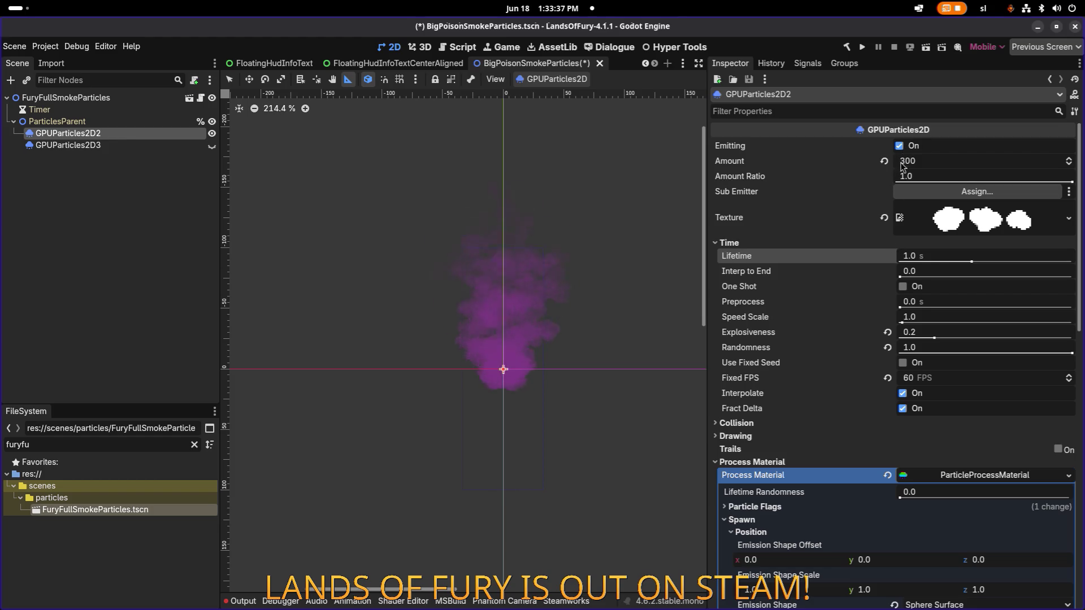
left_click(902, 287)
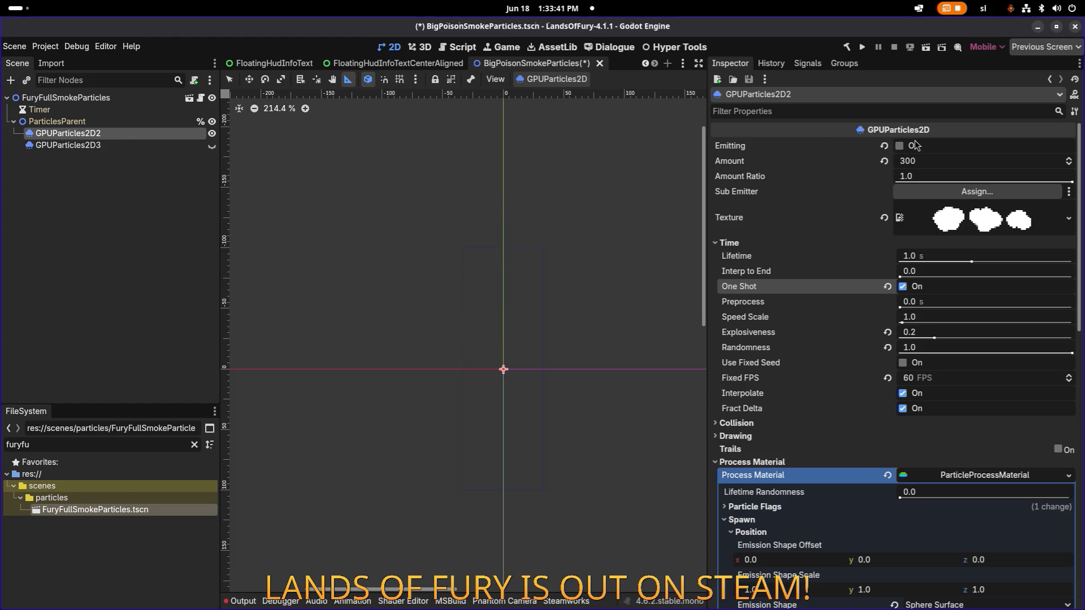
Preview the one-shot burst, raise Lifetime to 2.0 s, and replay it twice.
left_click(900, 146)
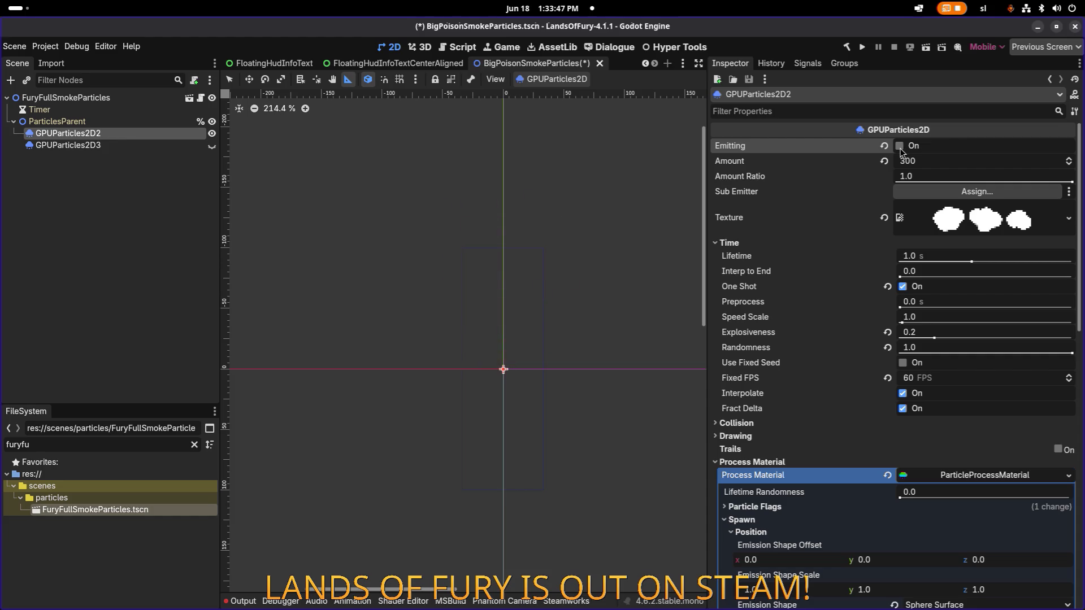
left_click(900, 147)
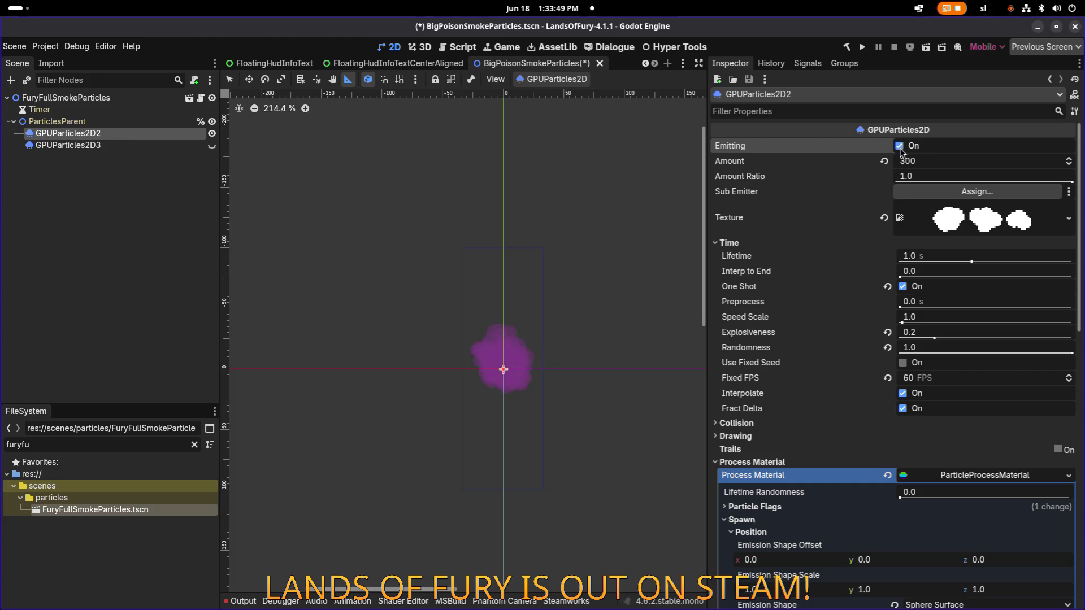
left_click(916, 255)
type("2")
key("Return")
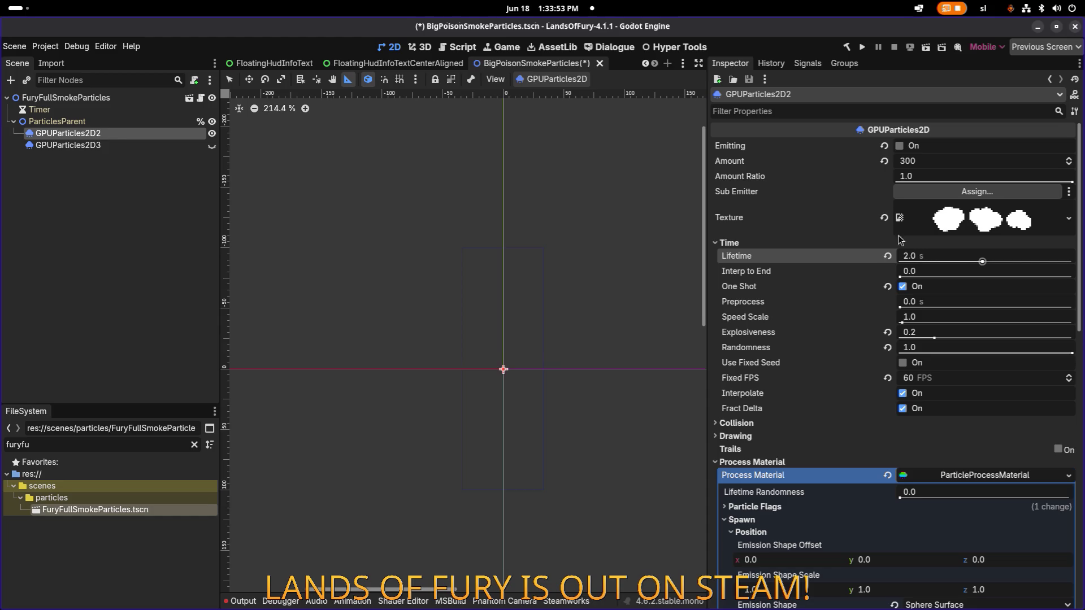
left_click(900, 147)
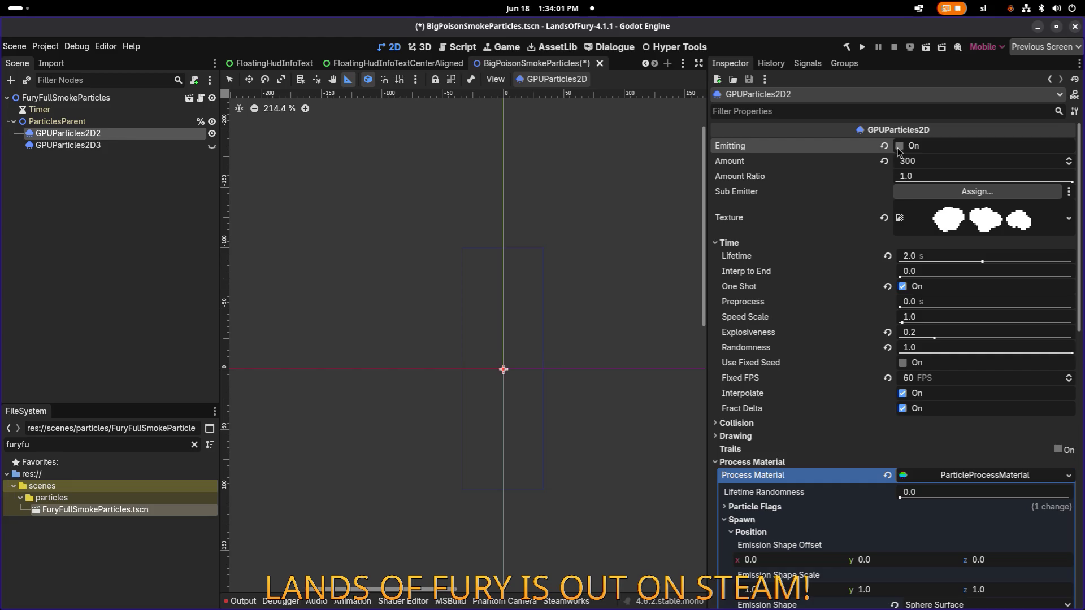
left_click(899, 147)
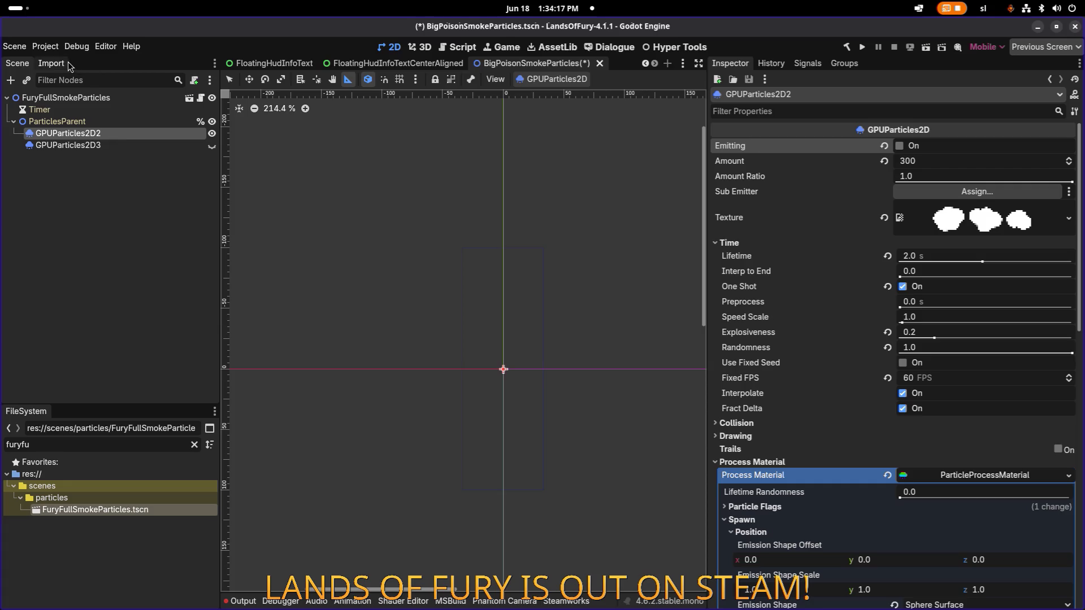
left_click(16, 48)
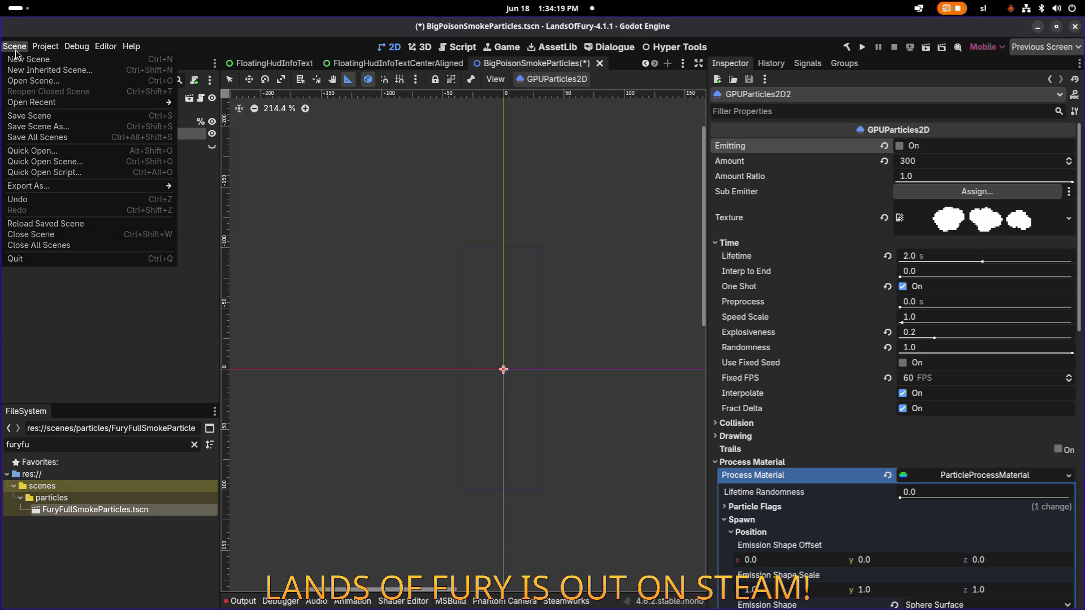
Save the scene over FuryFullSmokeParticles.tscn, confirming the replace, then deselect the root node.
left_click(131, 128)
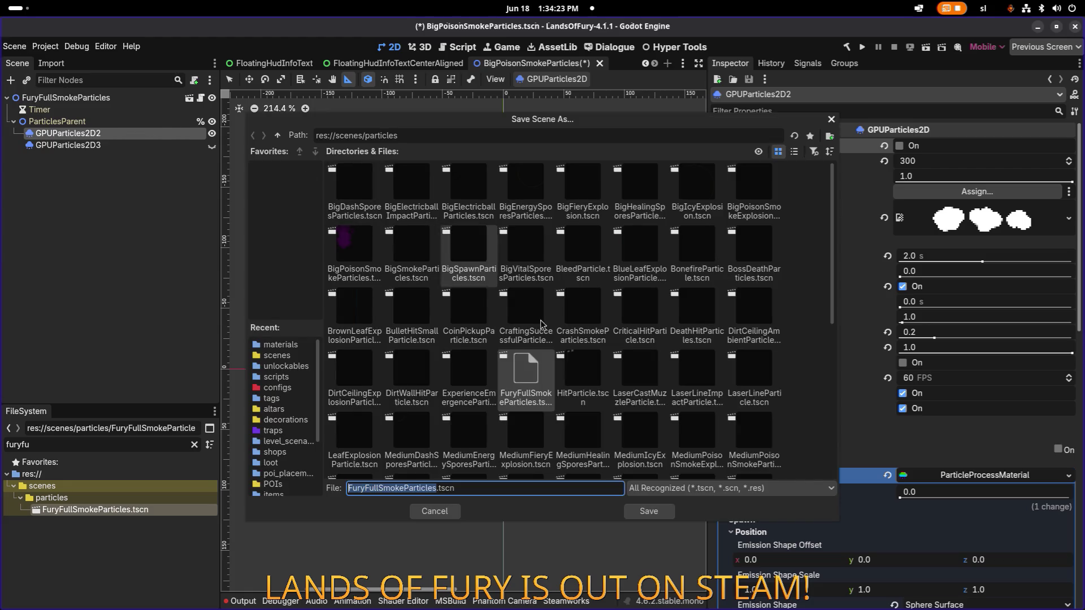
left_click(541, 378)
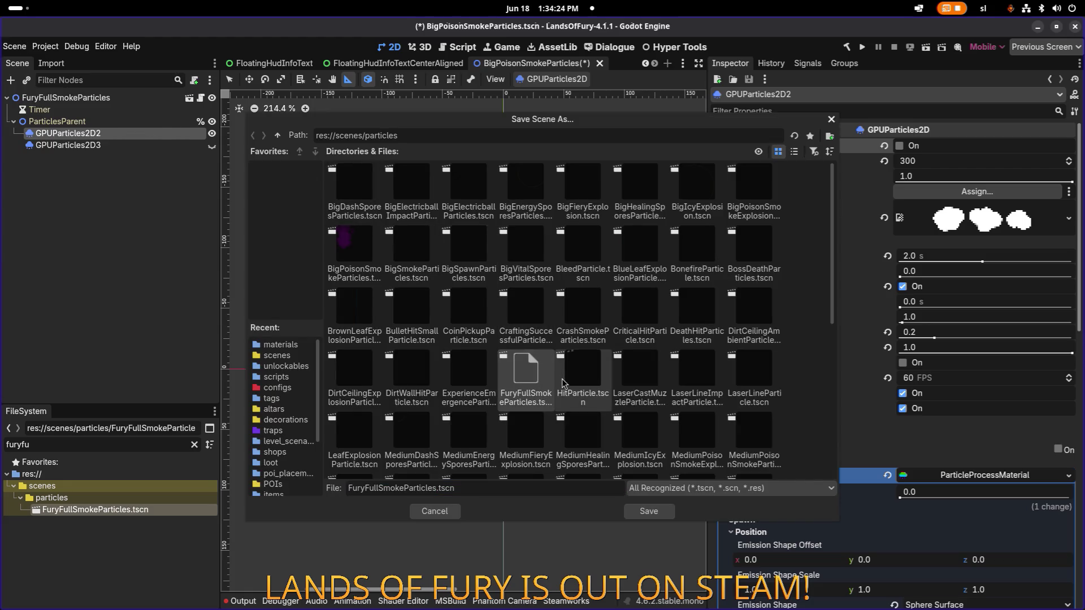
left_click(646, 511)
left_click(600, 343)
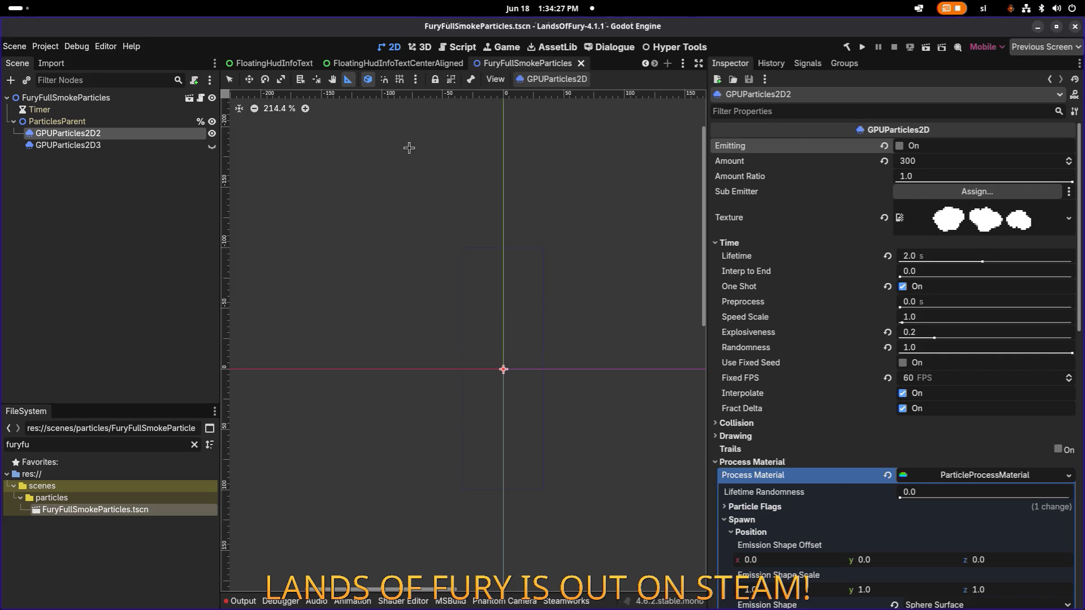
double_click(104, 98)
left_click(133, 260)
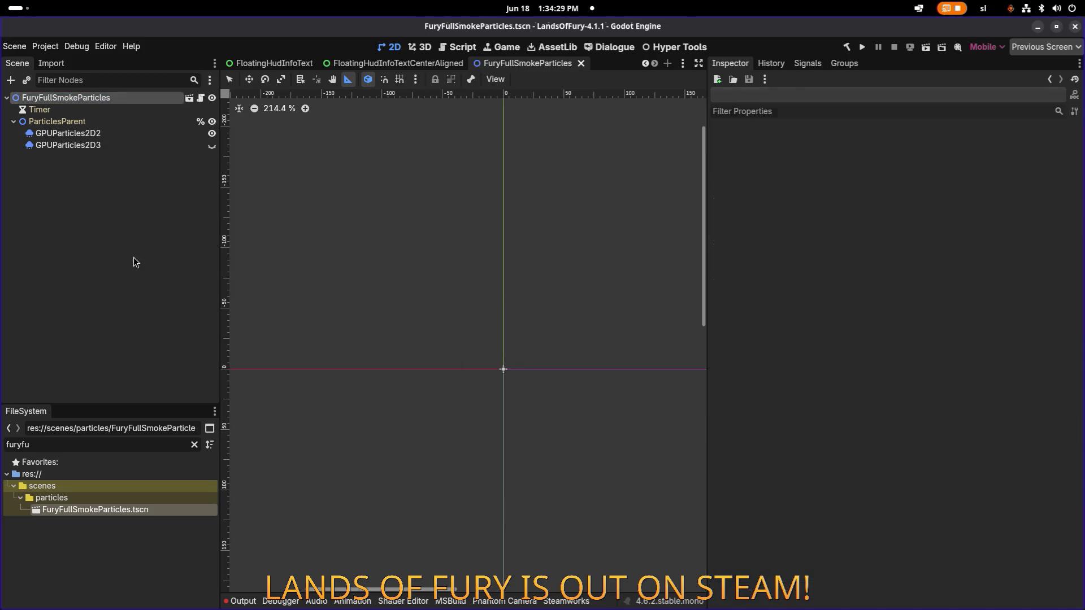
In VS Code Source Control, discard BigPoisonSmokeParticles.tscn's changes, then return to Godot.
key("alt+Tab")
key("Tab")
key("Tab")
key("Tab")
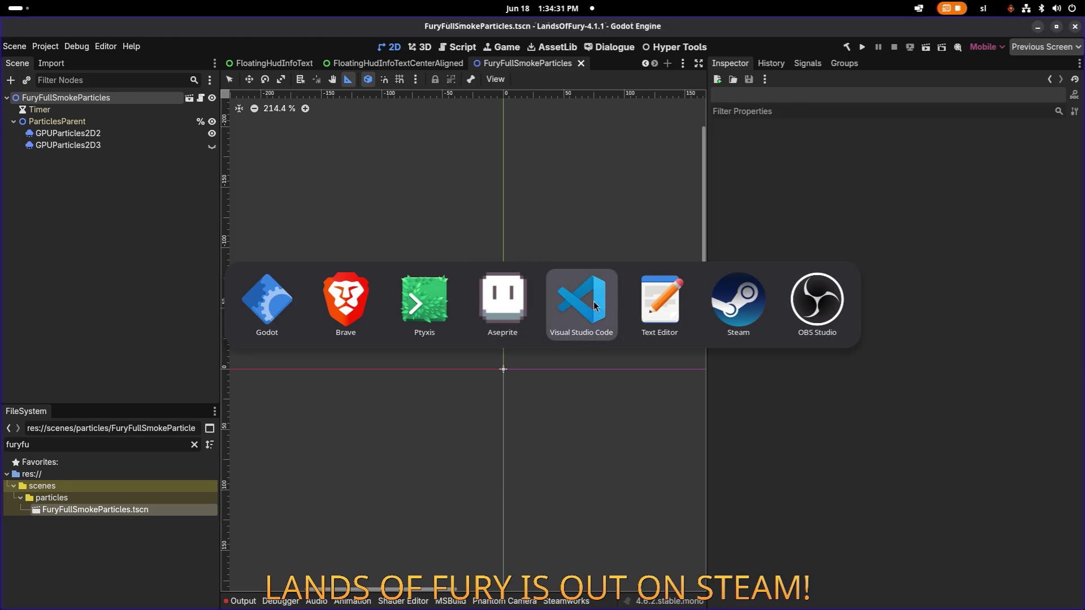
key("ctrl+shift+g")
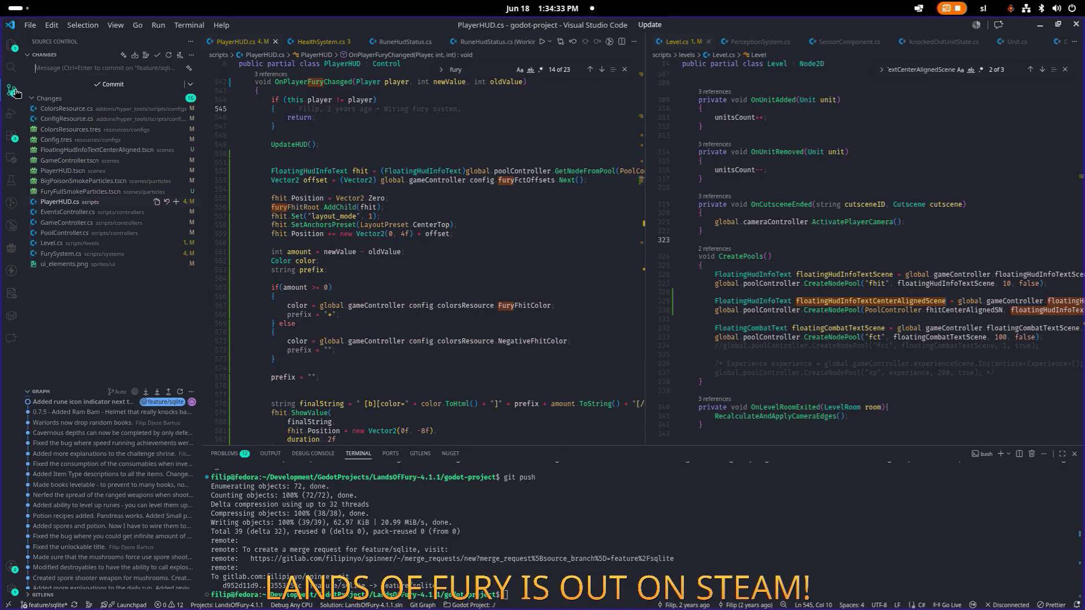
left_click(398, 188)
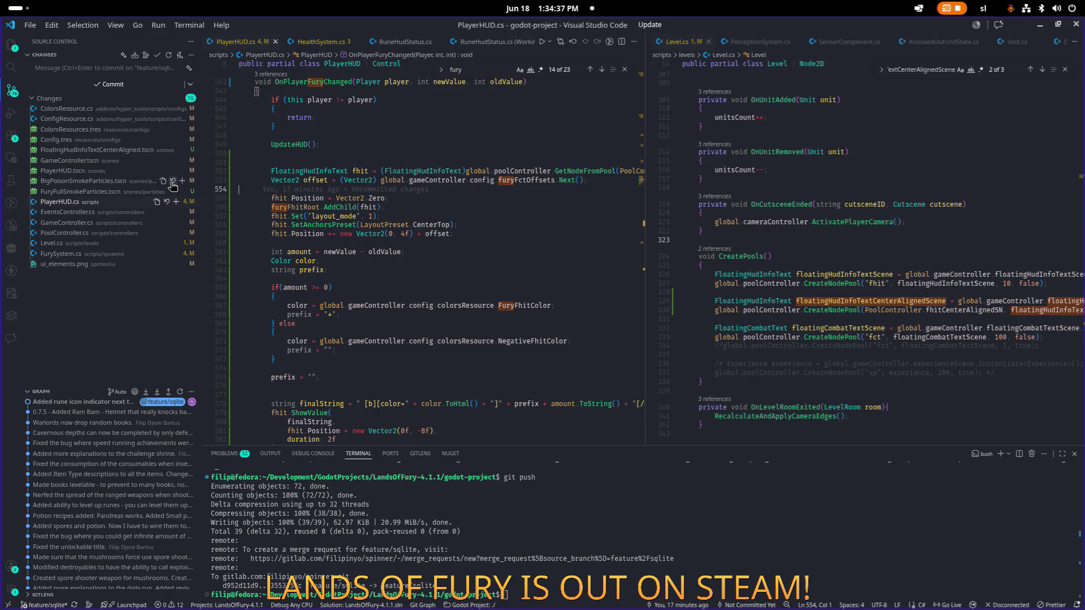
left_click(173, 181)
left_click(611, 251)
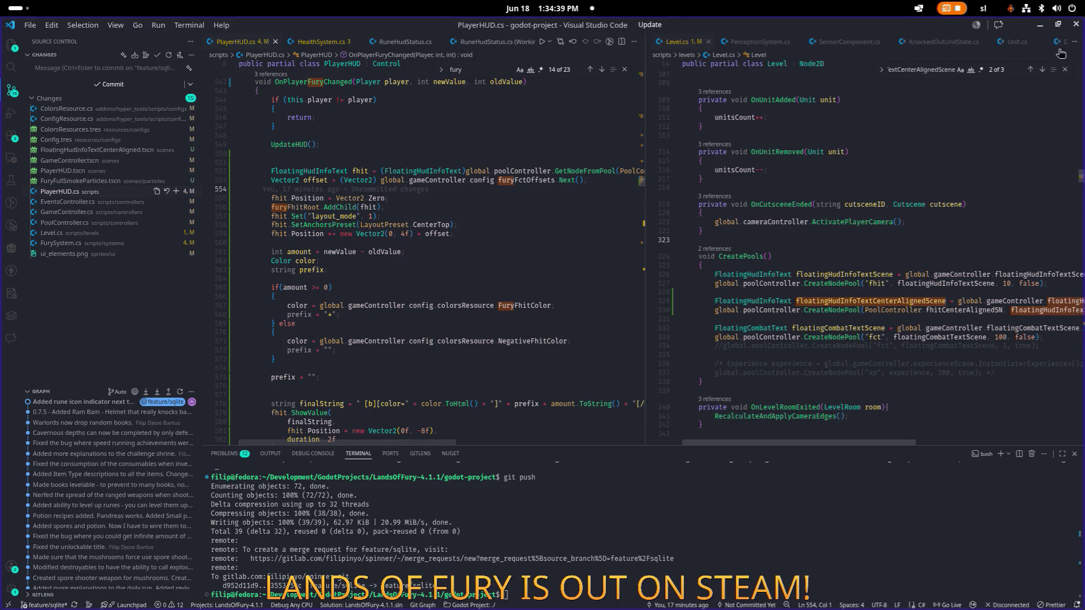
key("alt+Tab")
left_click(68, 133)
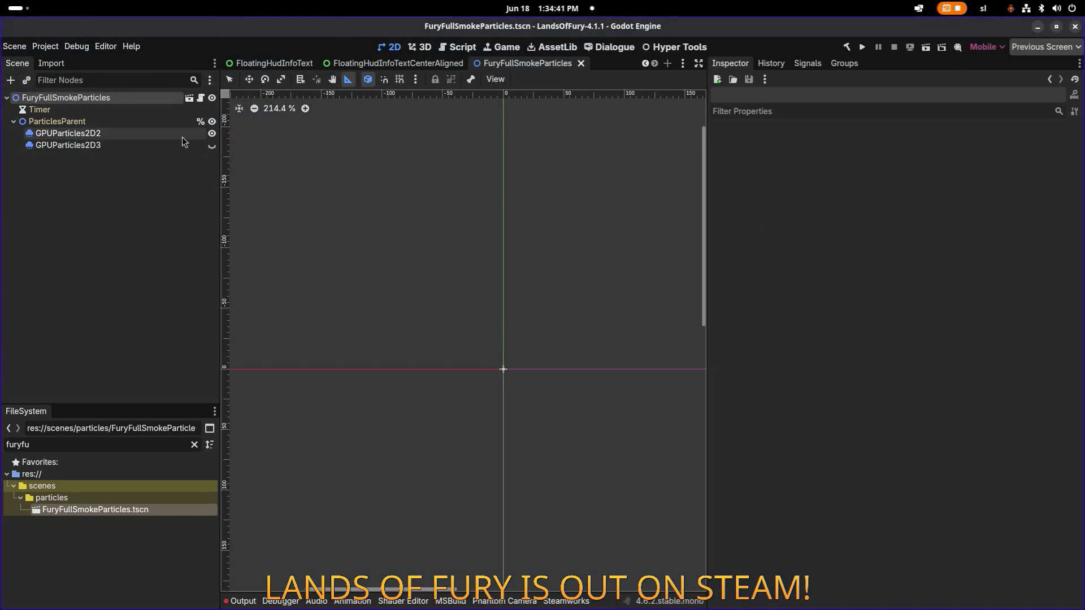
Replay the smoke burst preview and save FuryFullSmokeParticles with Ctrl+S.
left_click(899, 147)
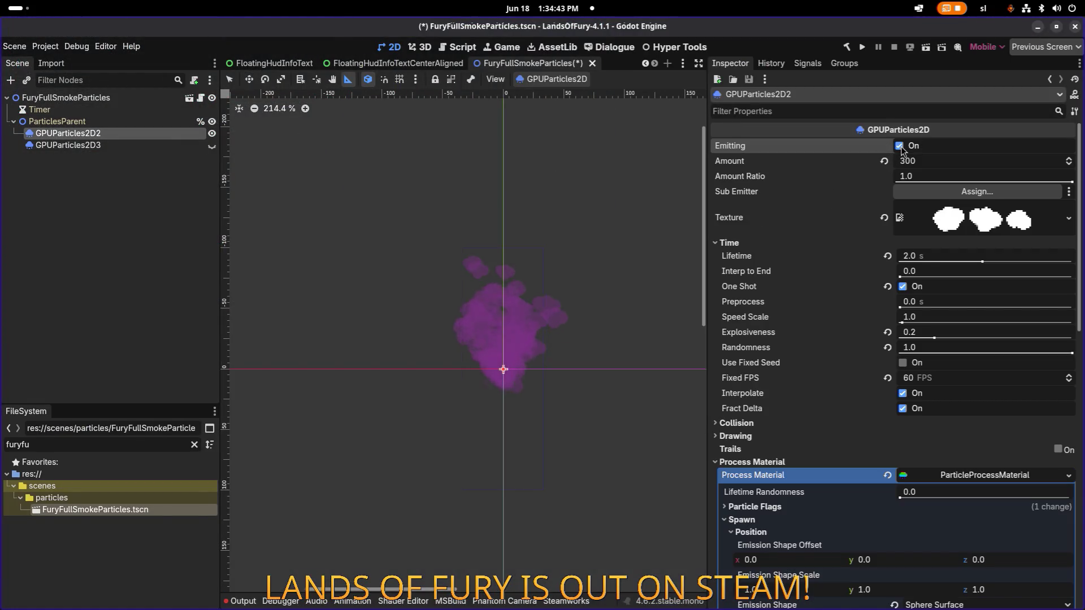
scroll(497, 183, "down", 5)
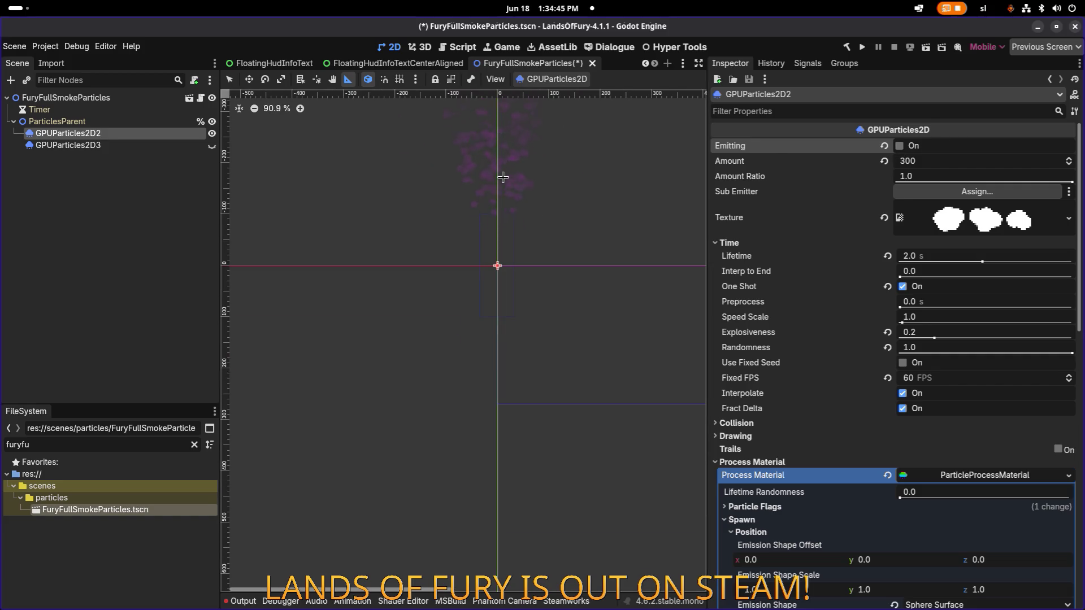
scroll(519, 244, "up", 8)
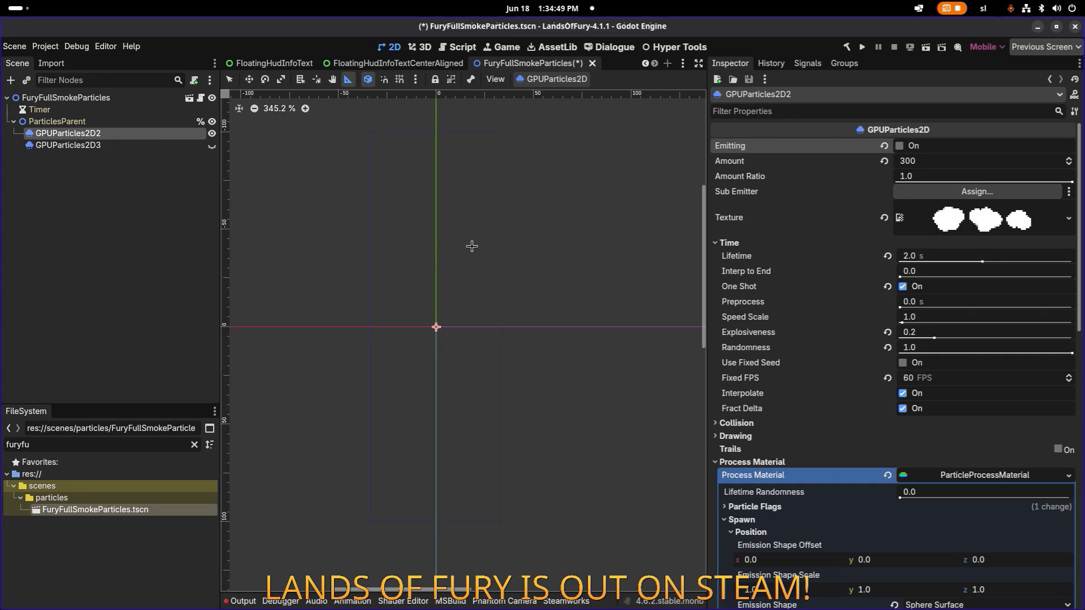
key("ctrl+s")
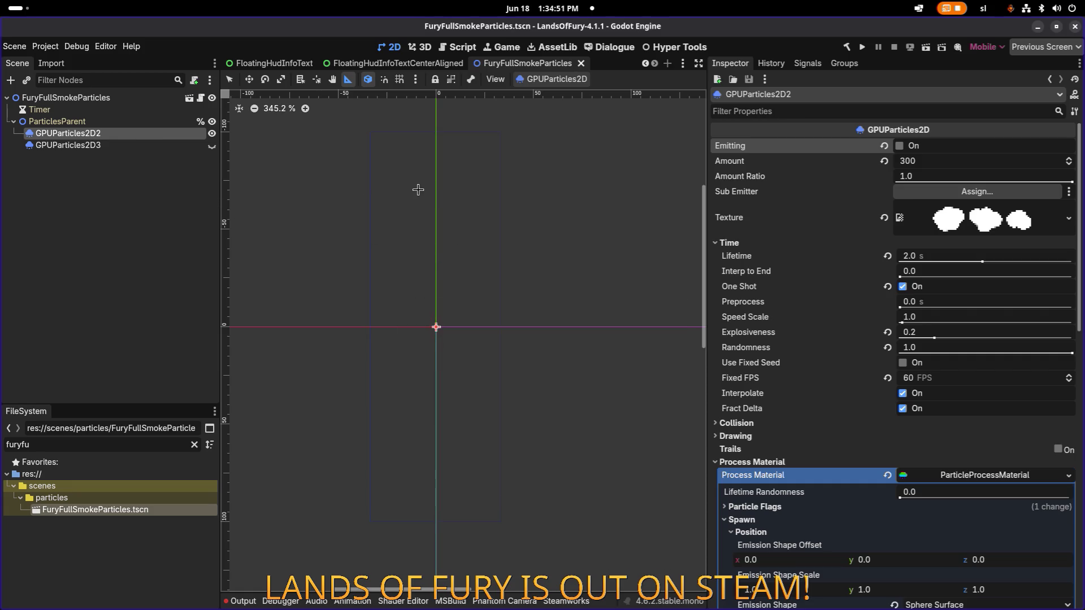
left_click(67, 98)
left_click(120, 275)
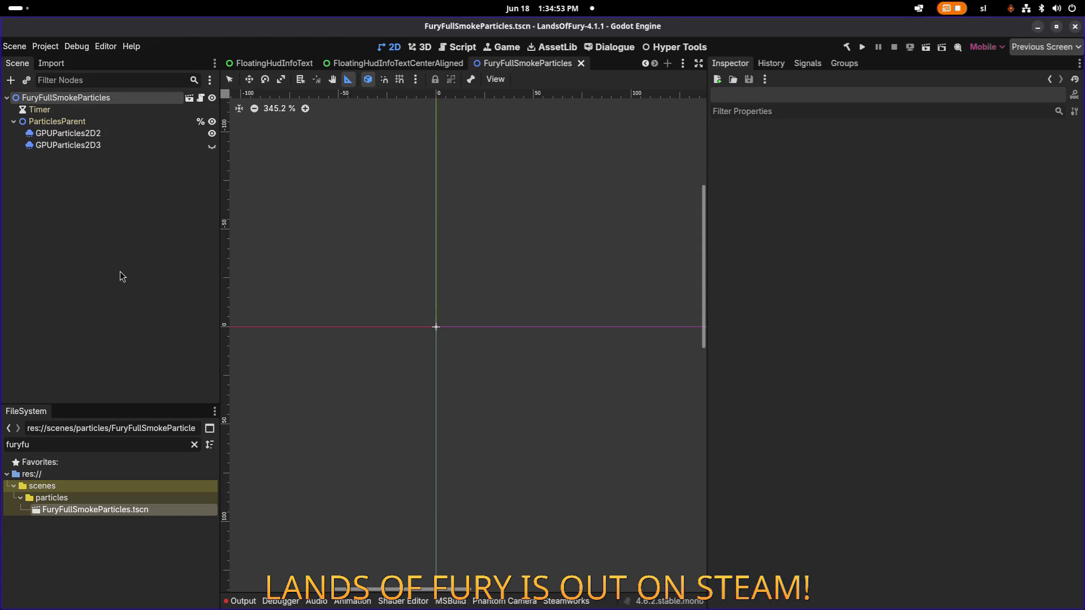
key("ctrl+shift+o")
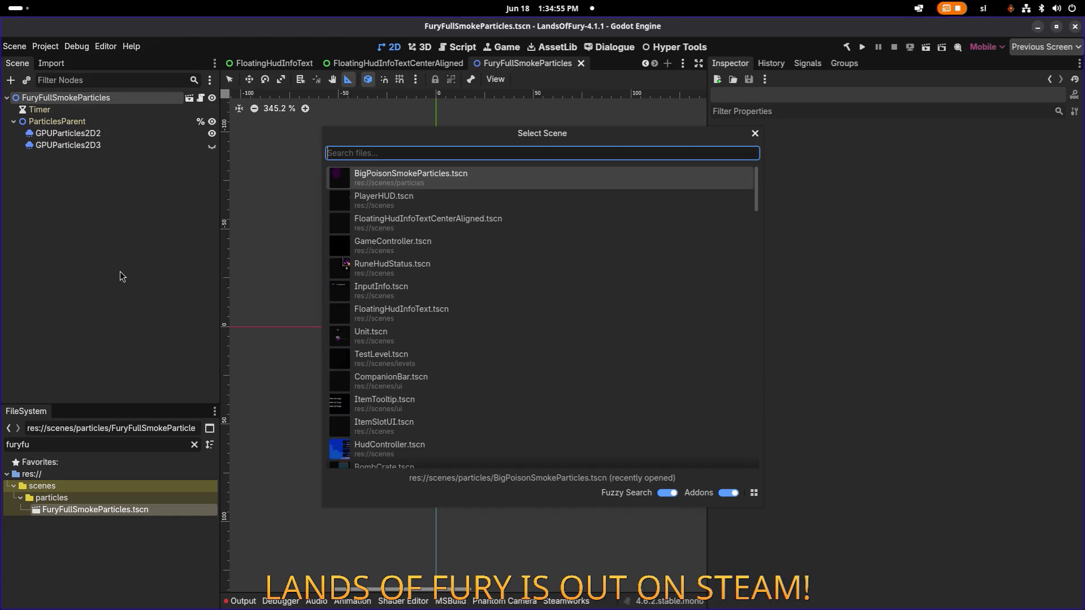
type("playerhud")
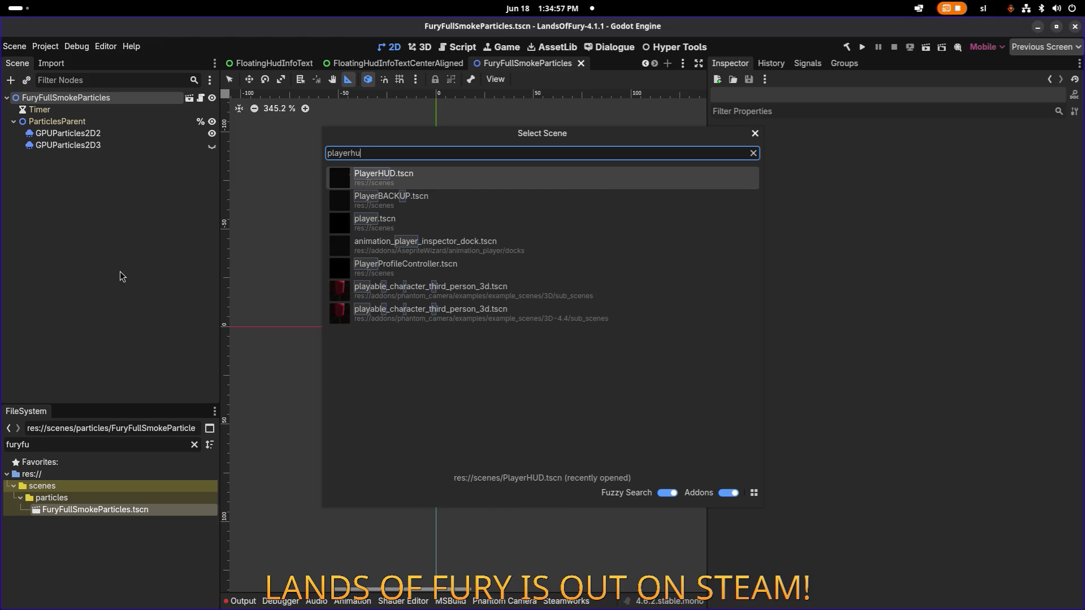
key("Return")
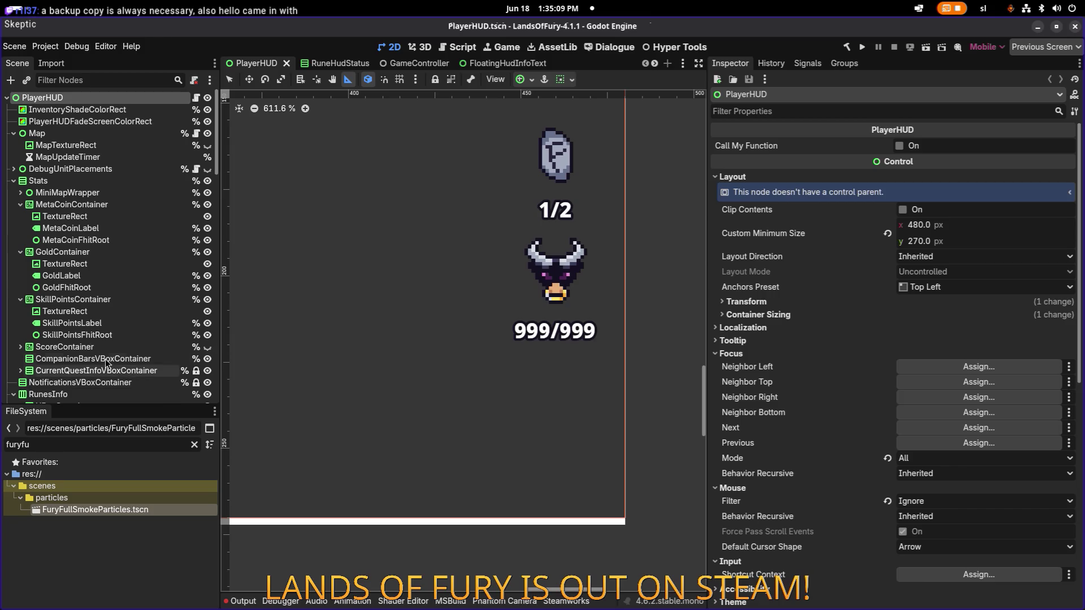
scroll(101, 358, "down", 5)
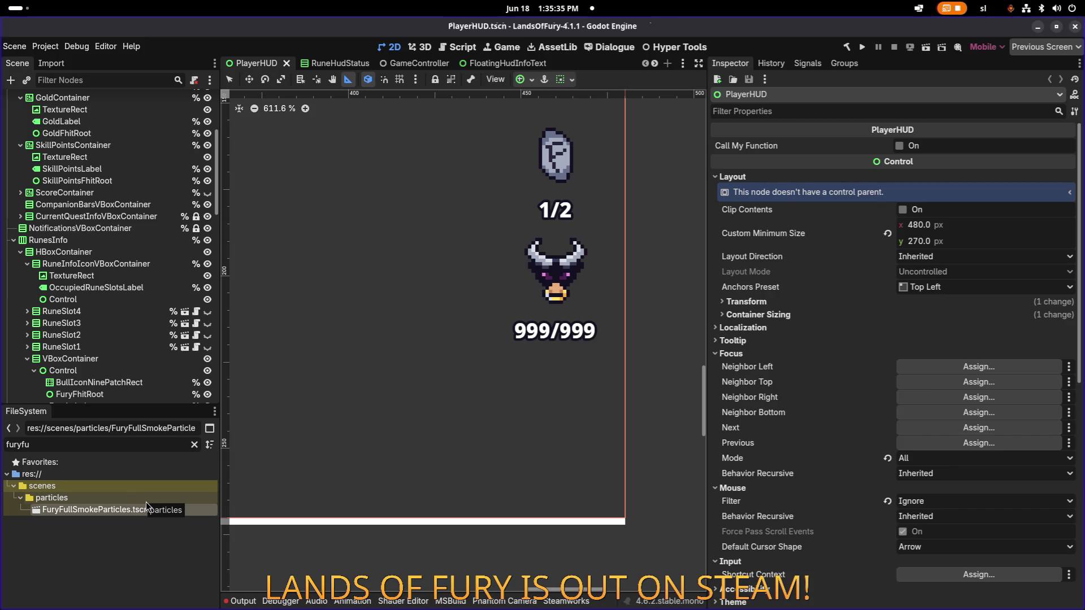
key("q")
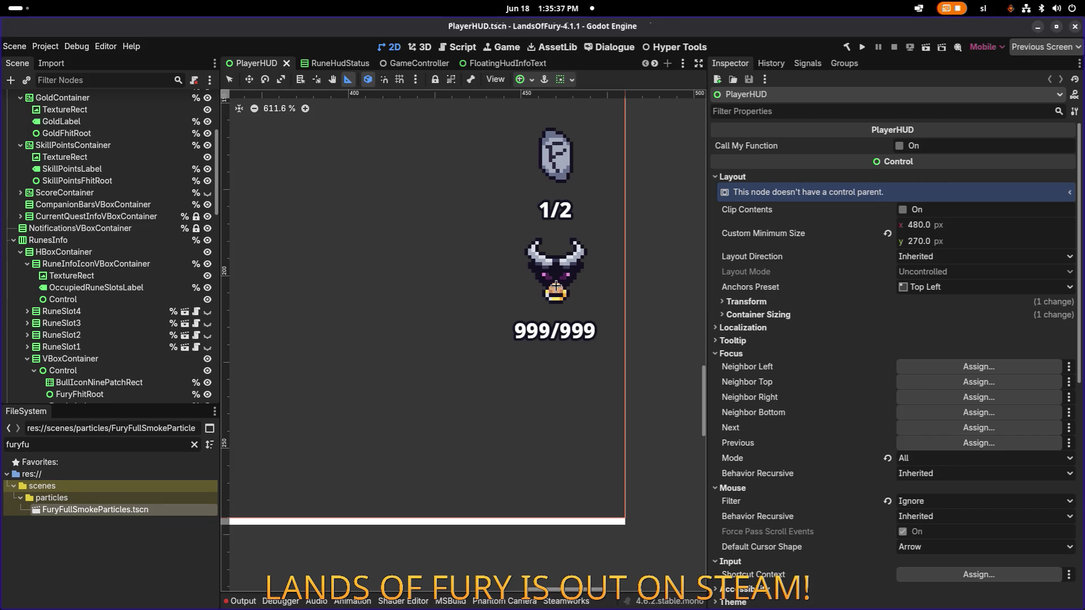
left_click(565, 278)
Instance FuryFullSmokeParticles beside FuryFhitRoot and drag it onto the fury icon.
scroll(152, 364, "down", 5)
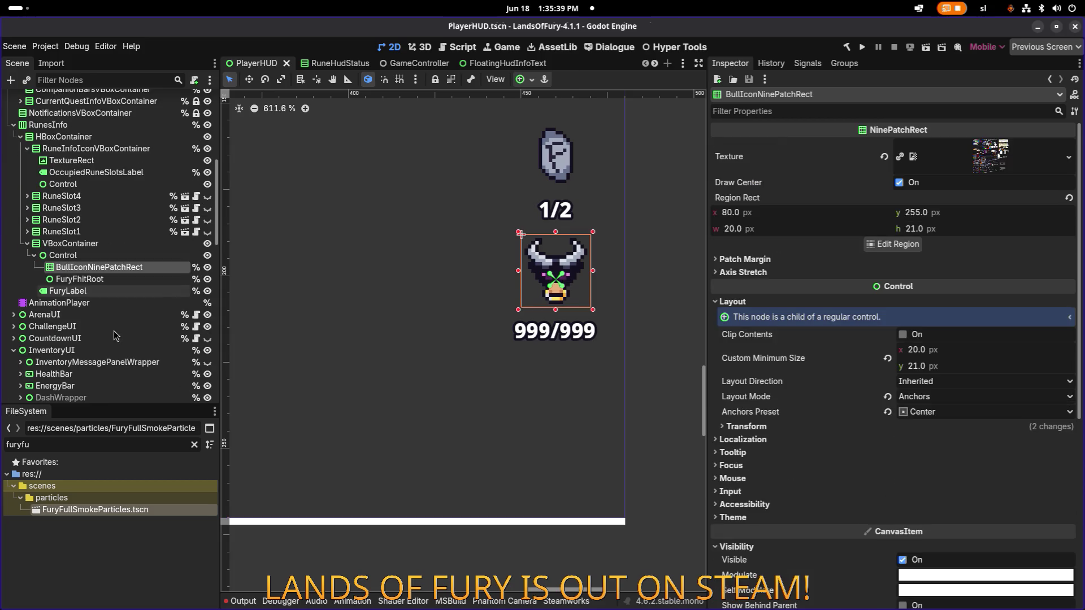
left_click(124, 280)
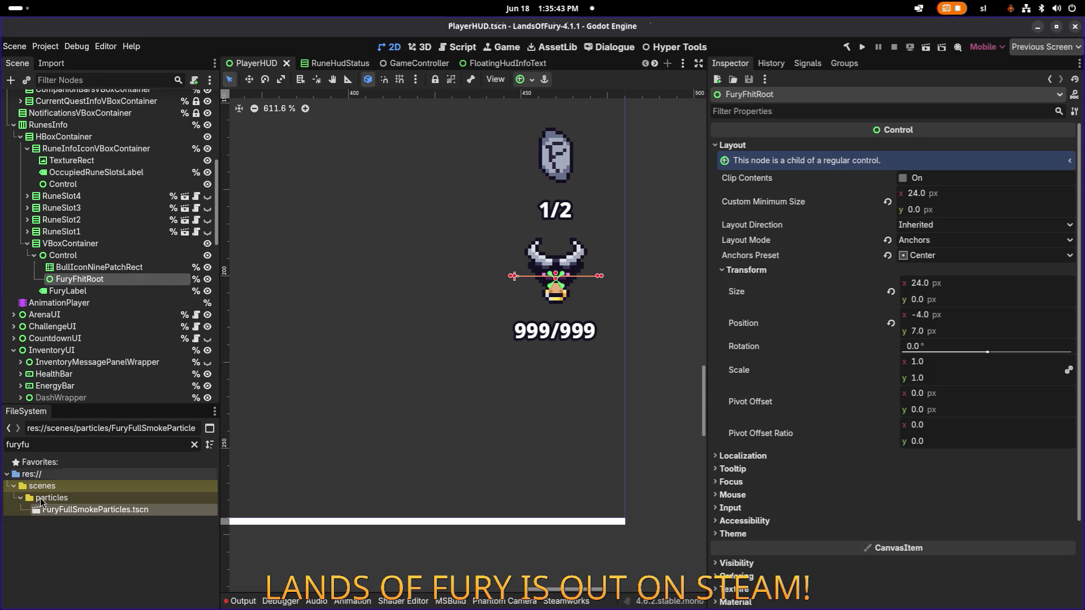
left_click_drag(54, 511, 164, 282)
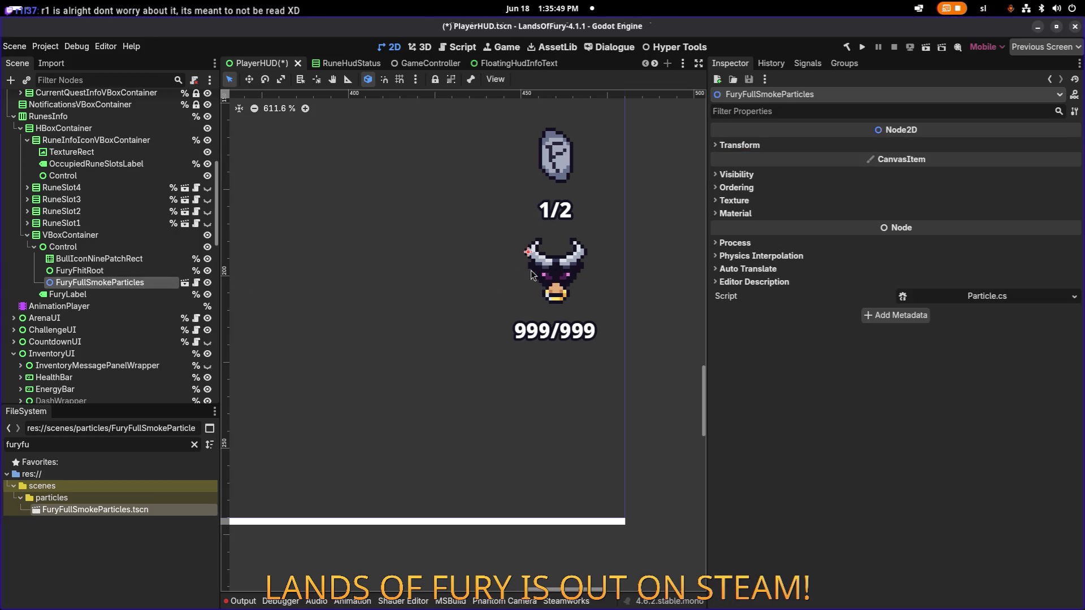
key("w")
scroll(554, 271, "down", 1)
mouse_move(531, 260)
left_mouse_down()
mouse_move(556, 288)
mouse_move(557, 311)
mouse_move(557, 299)
left_mouse_up()
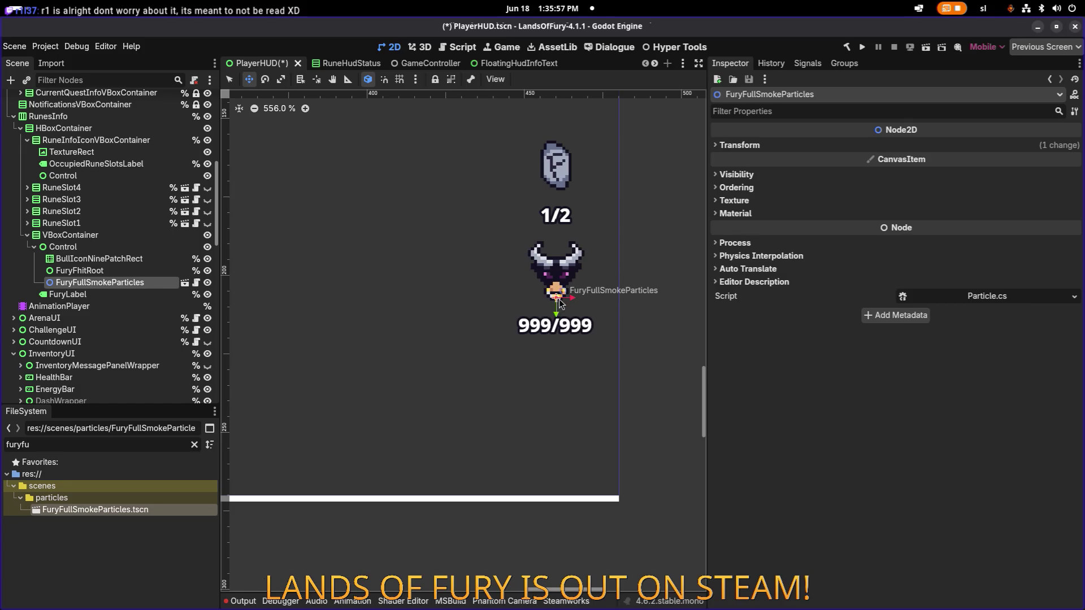
Confirm the smoke node sits at position 8, 14 and enable Editable Children.
left_click(753, 148)
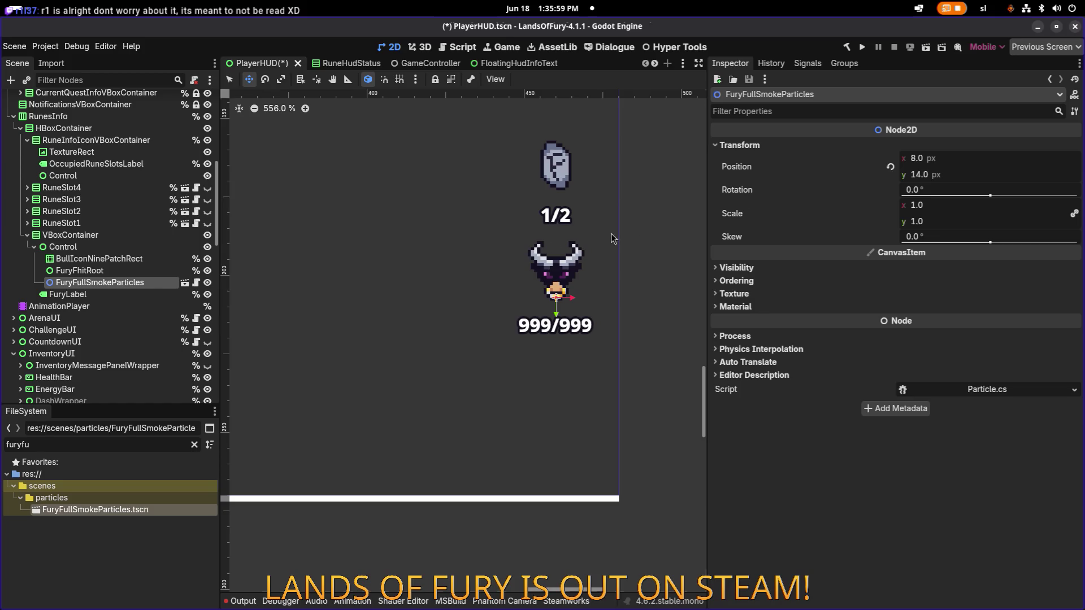
left_click(114, 271)
left_click(113, 283)
left_click(114, 271)
left_click(114, 283)
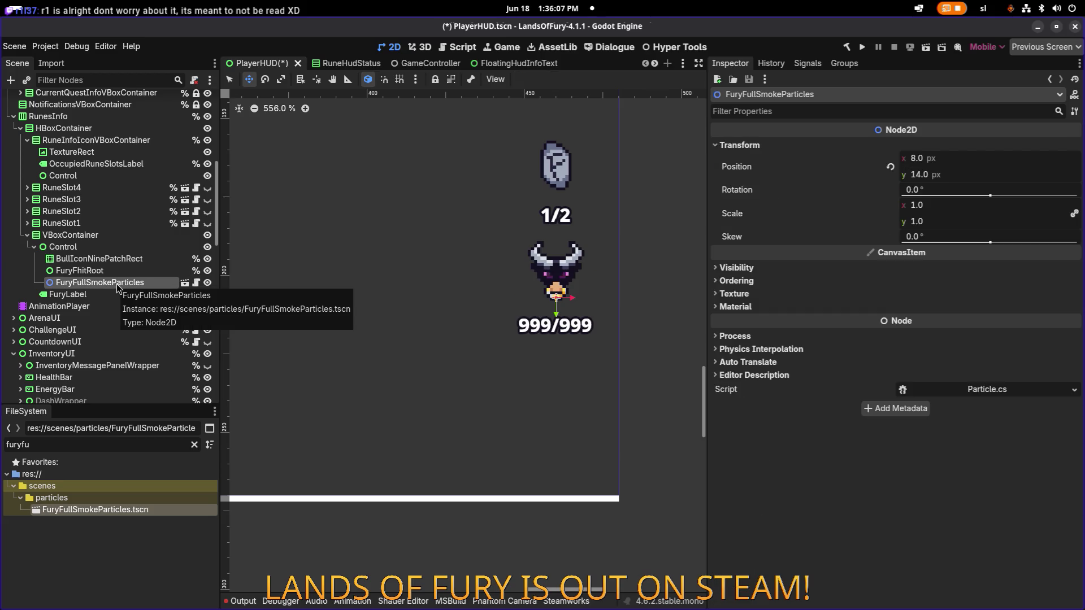
right_click(118, 287)
mouse_move(125, 291)
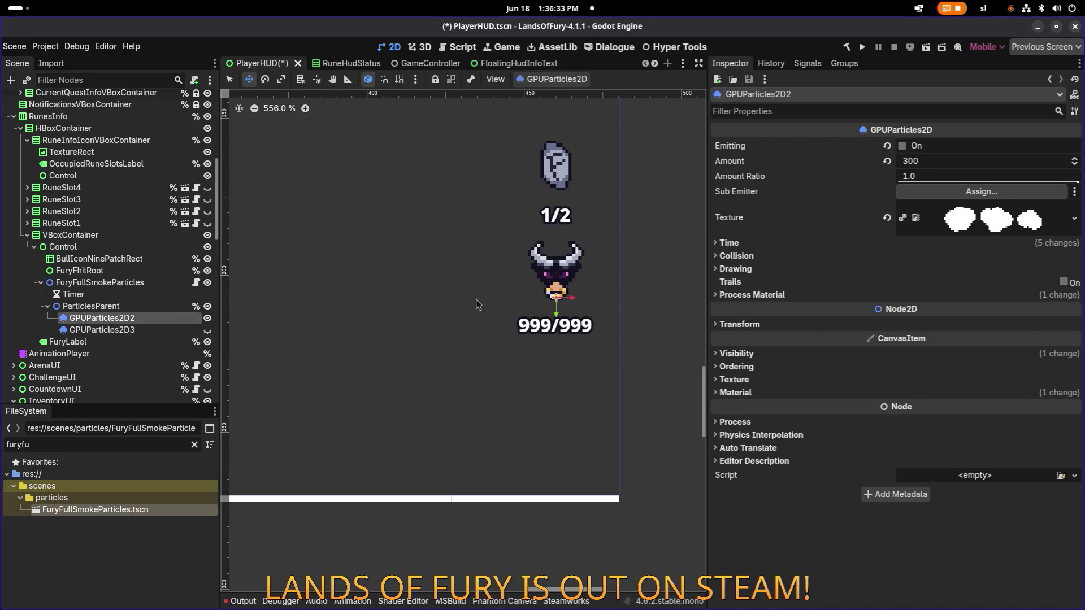
left_click(901, 146)
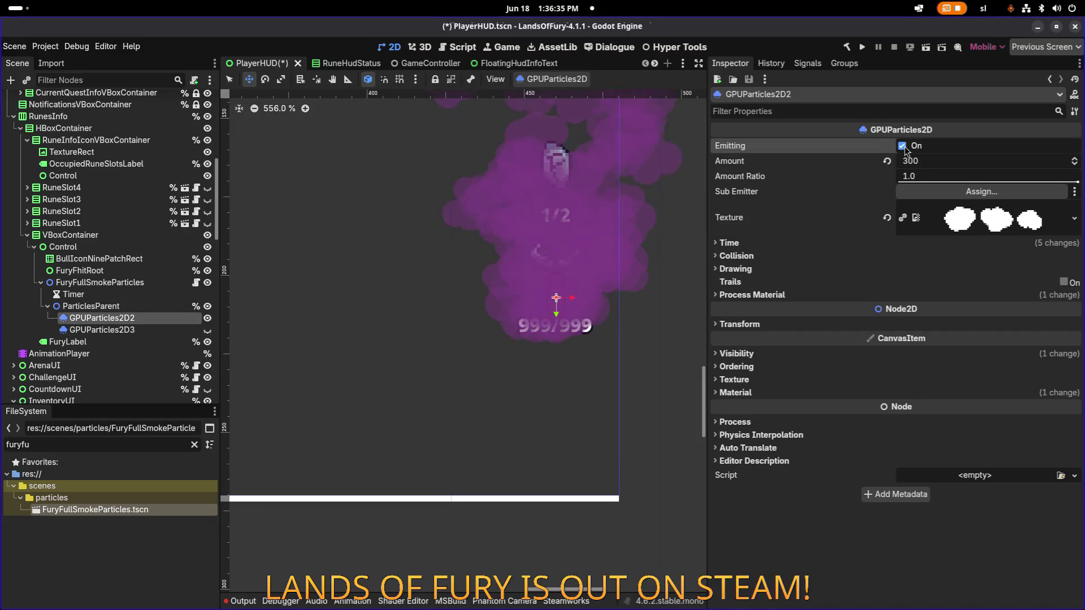
scroll(577, 265, "down", 5)
left_click(901, 146)
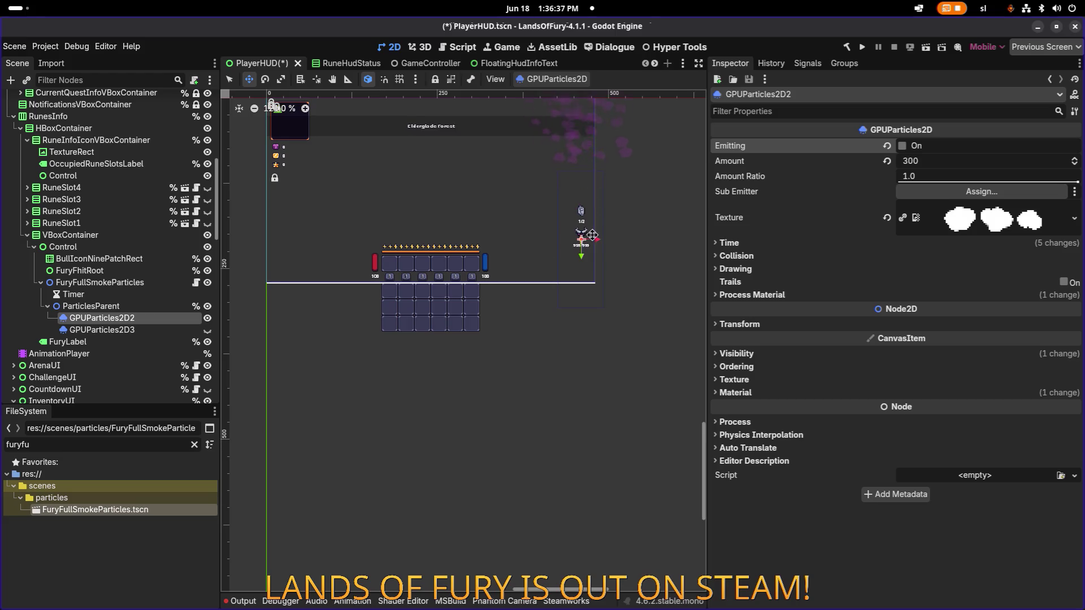
left_click(901, 146)
left_click(902, 146)
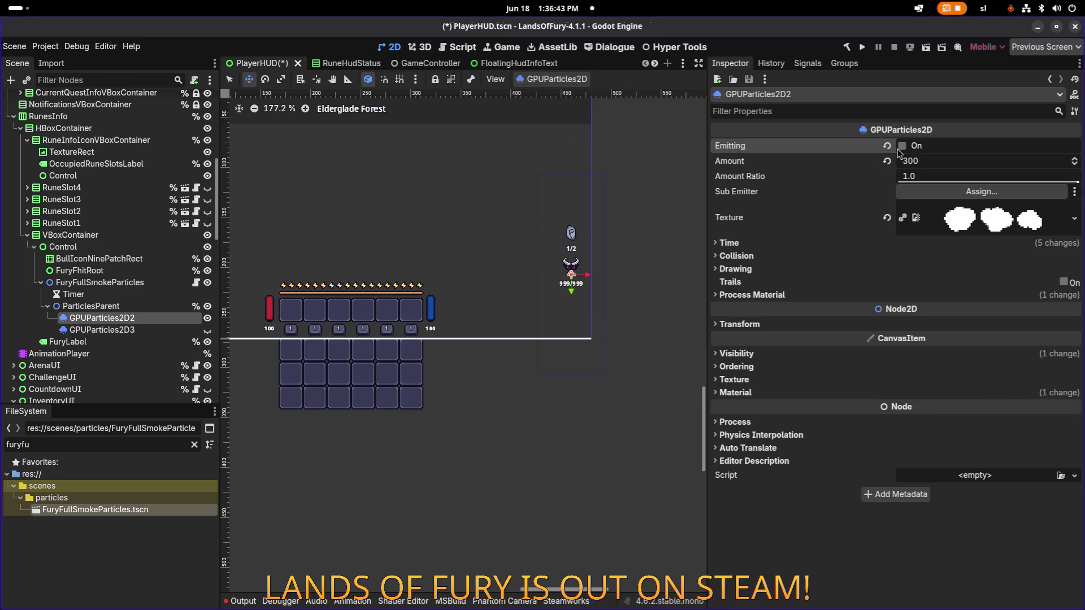
left_click(902, 146)
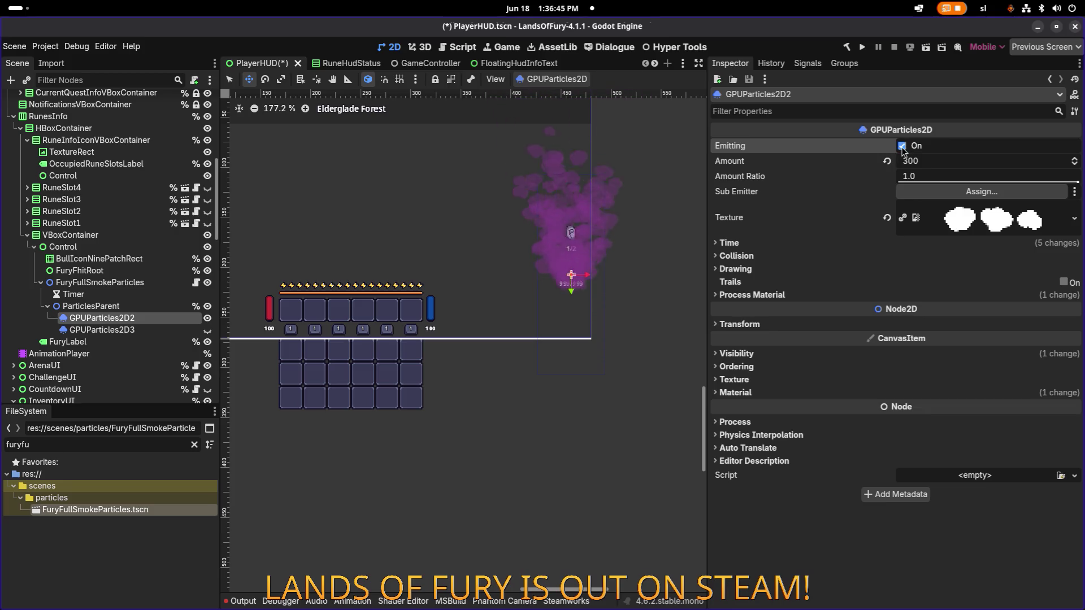
left_click(901, 147)
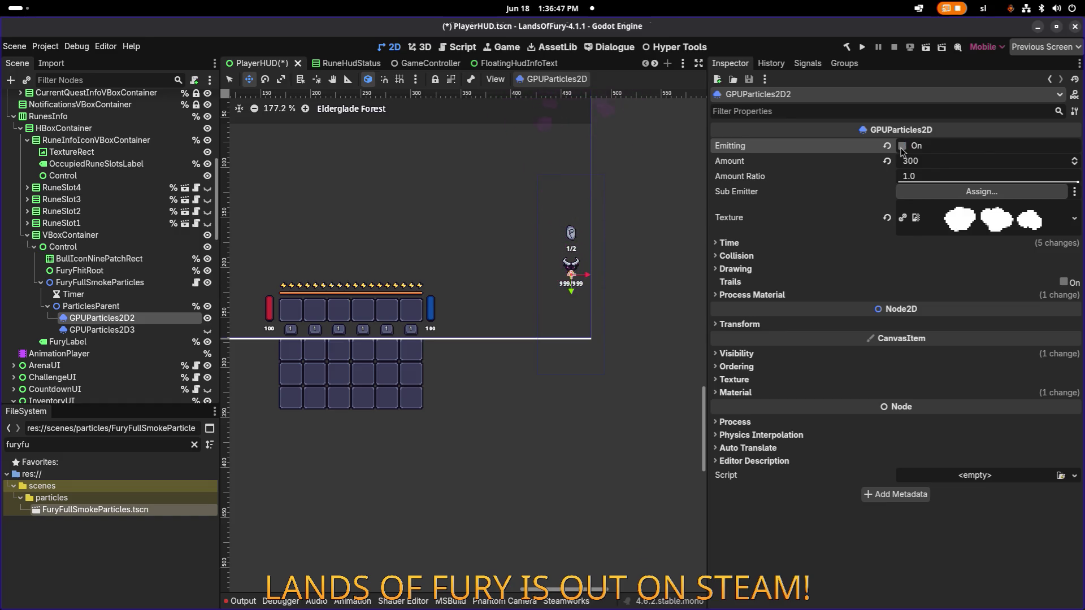
left_click(901, 147)
left_click(902, 146)
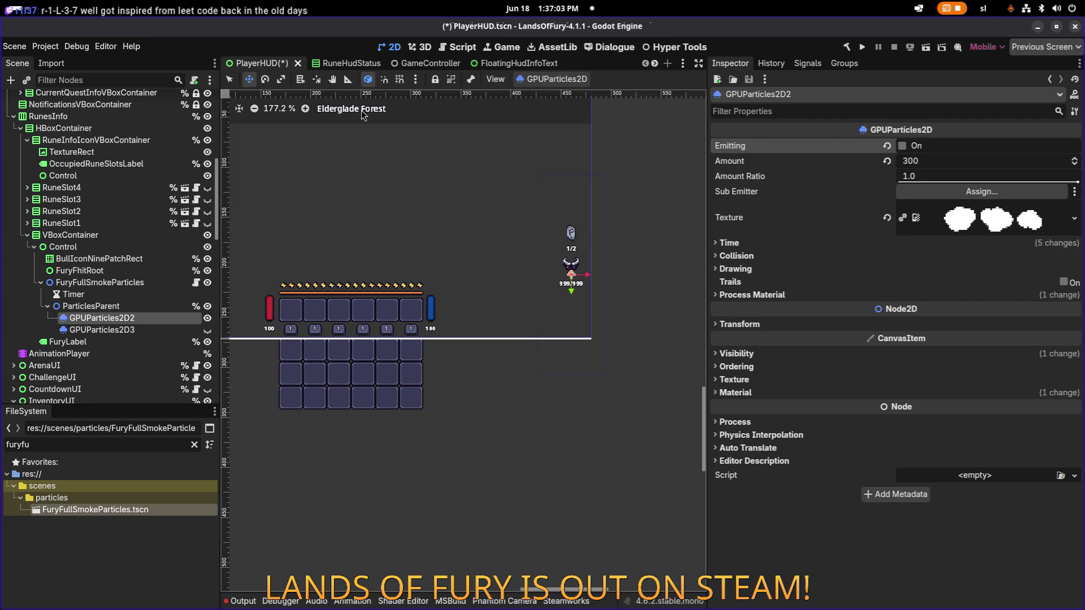
left_click(521, 67)
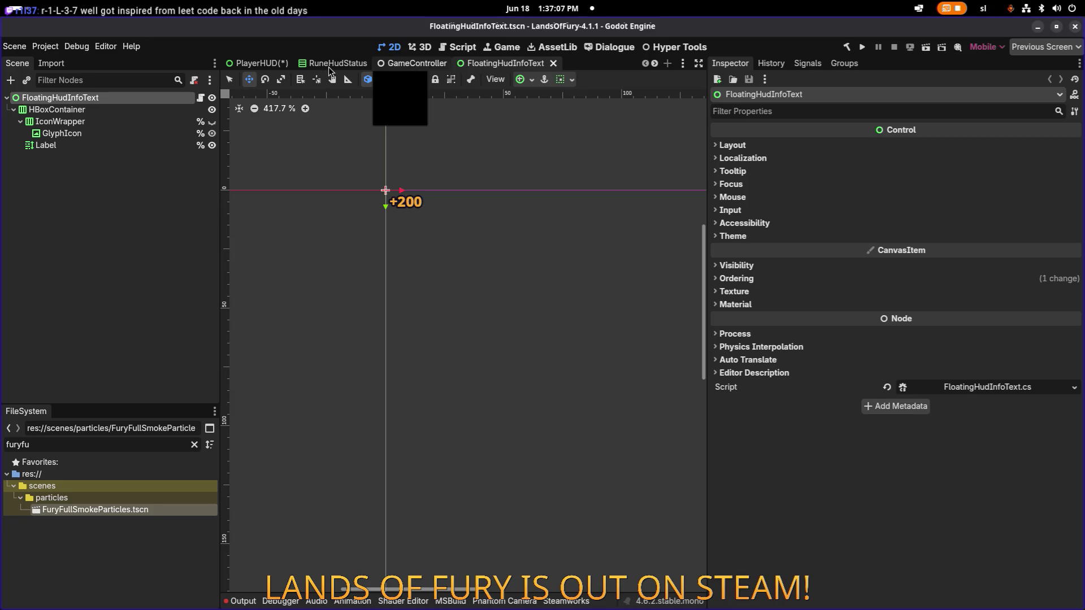
left_click(323, 66)
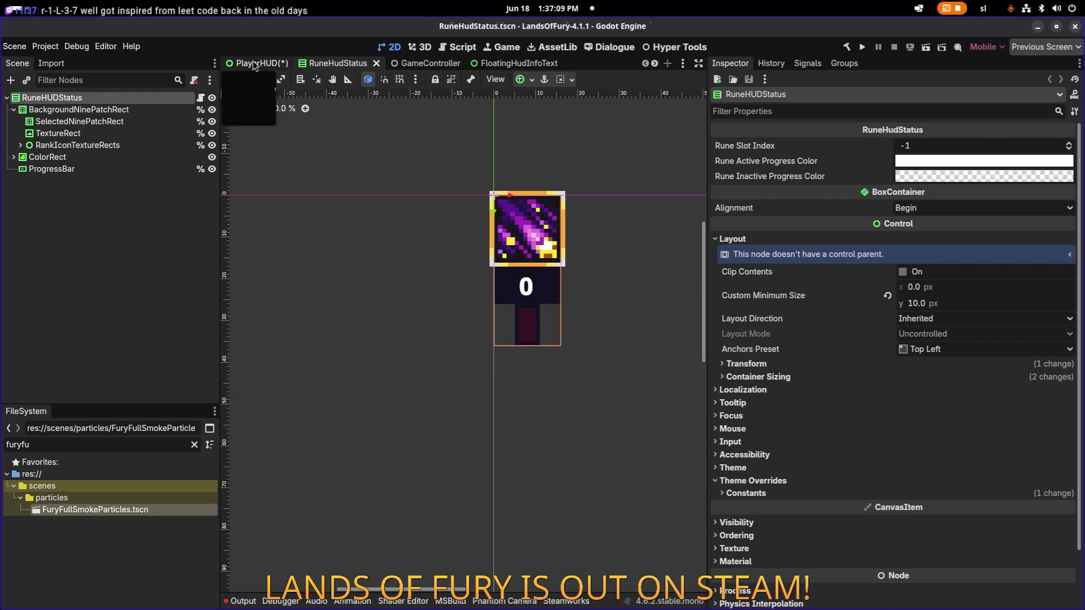
left_click(255, 64)
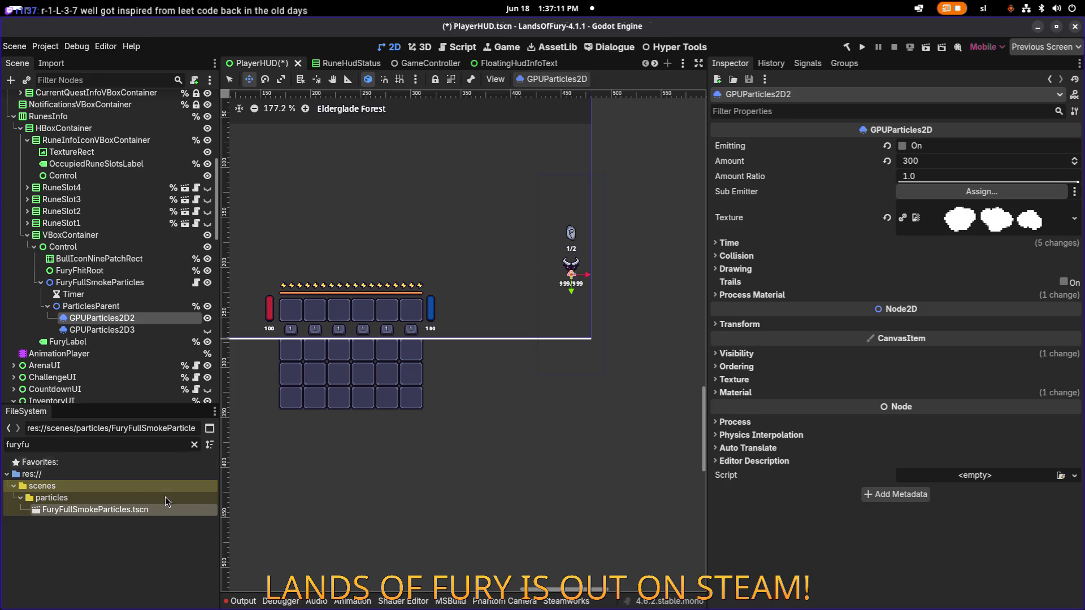
Open FuryFullSmokeParticles and set GPUParticles2D2's Lifetime to 1.25 s.
double_click(177, 512)
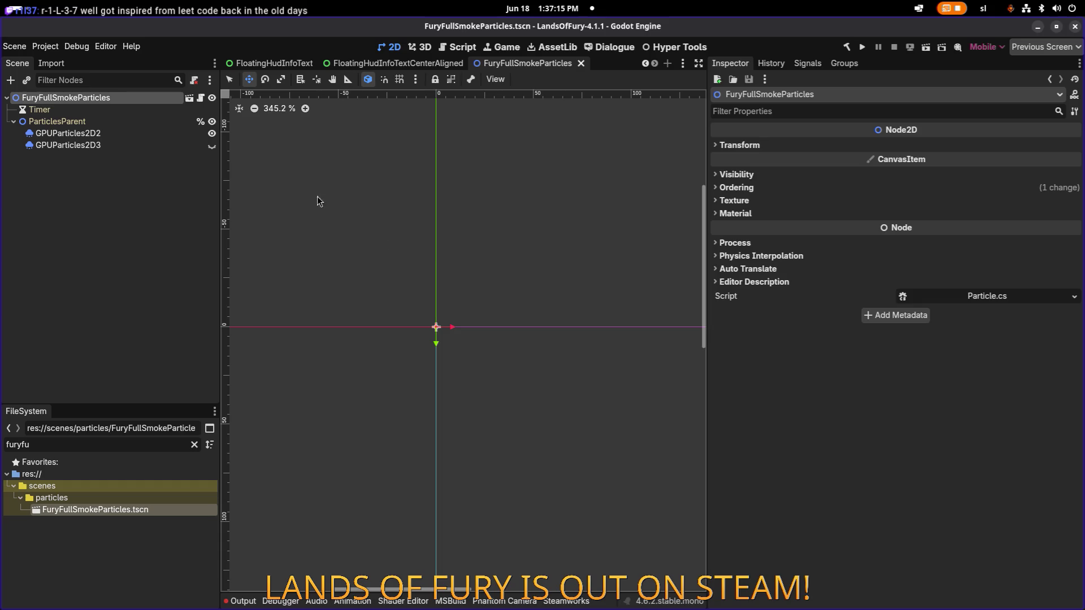
left_click(170, 133)
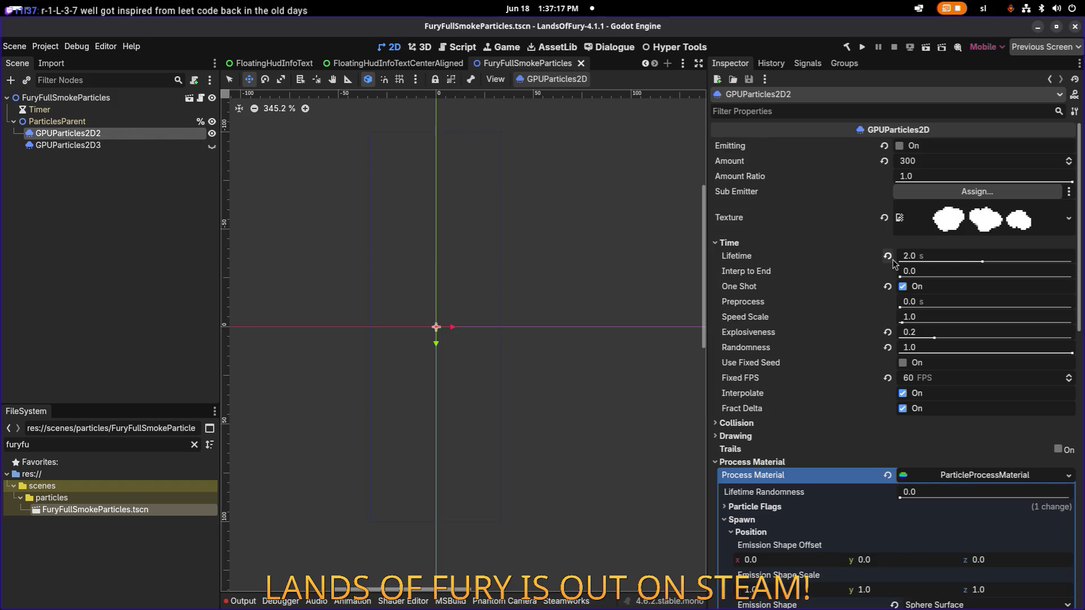
left_click(934, 260)
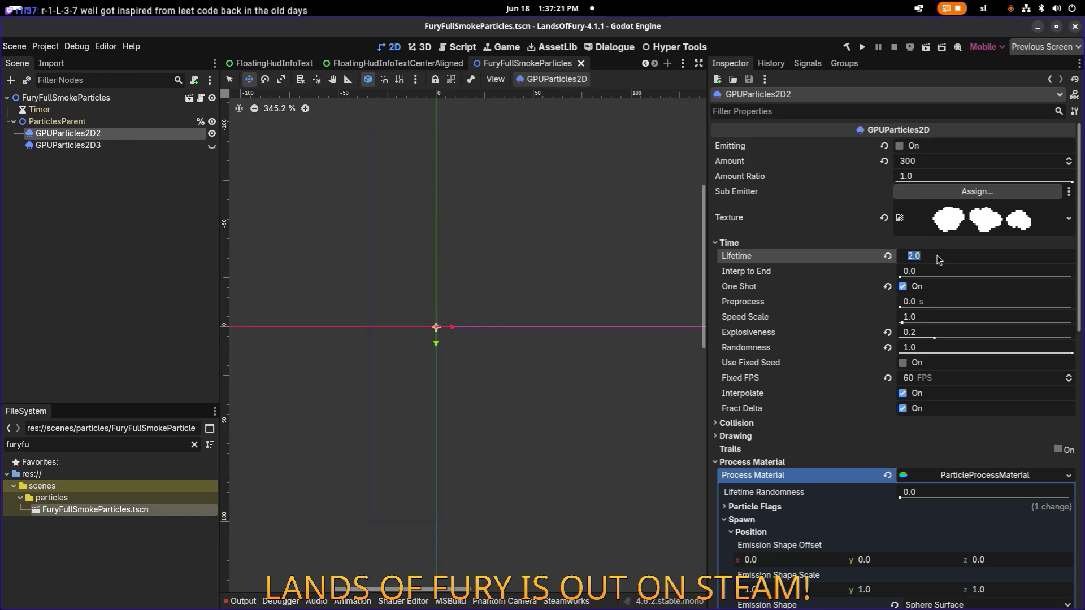
type("1.25")
key("Return")
scroll(918, 266, "down", 3)
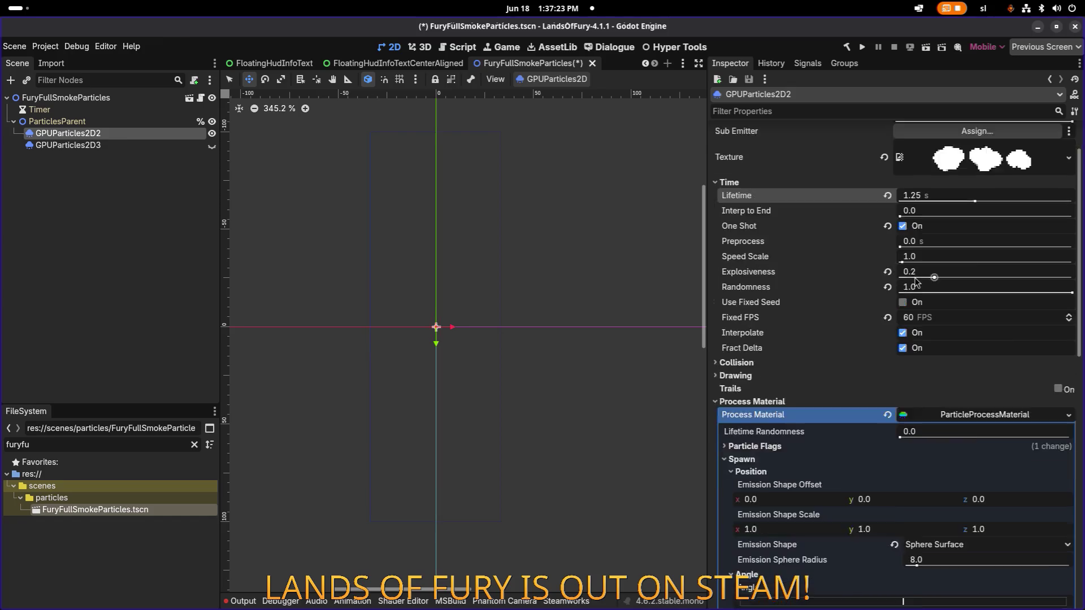
scroll(913, 319, "down", 5)
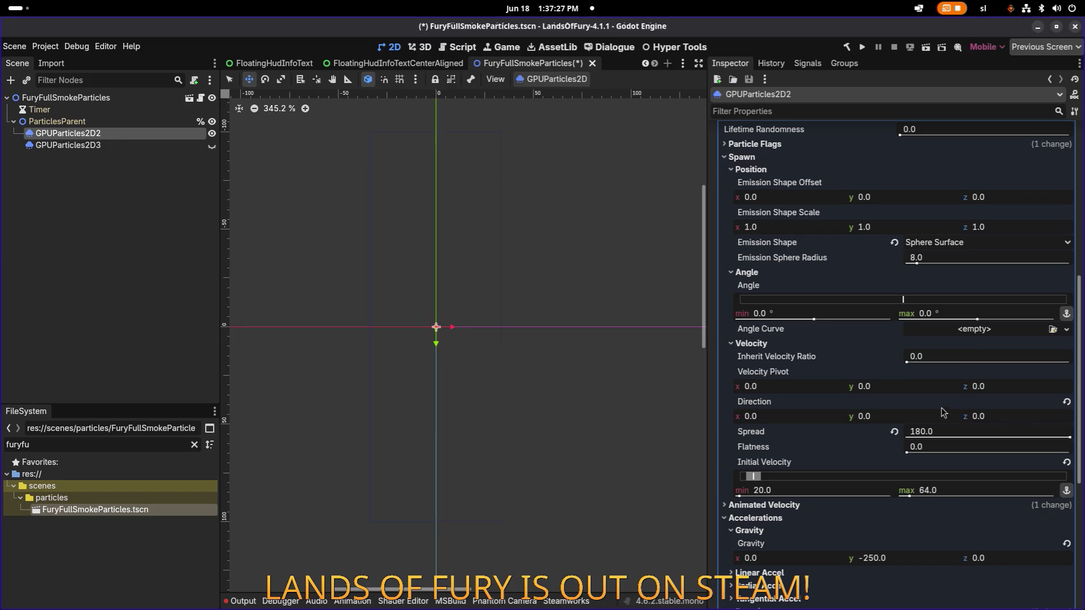
Set Emission Sphere Radius to 6 and maximum Initial Velocity to 48.
left_click(951, 257)
type("6")
key("Return")
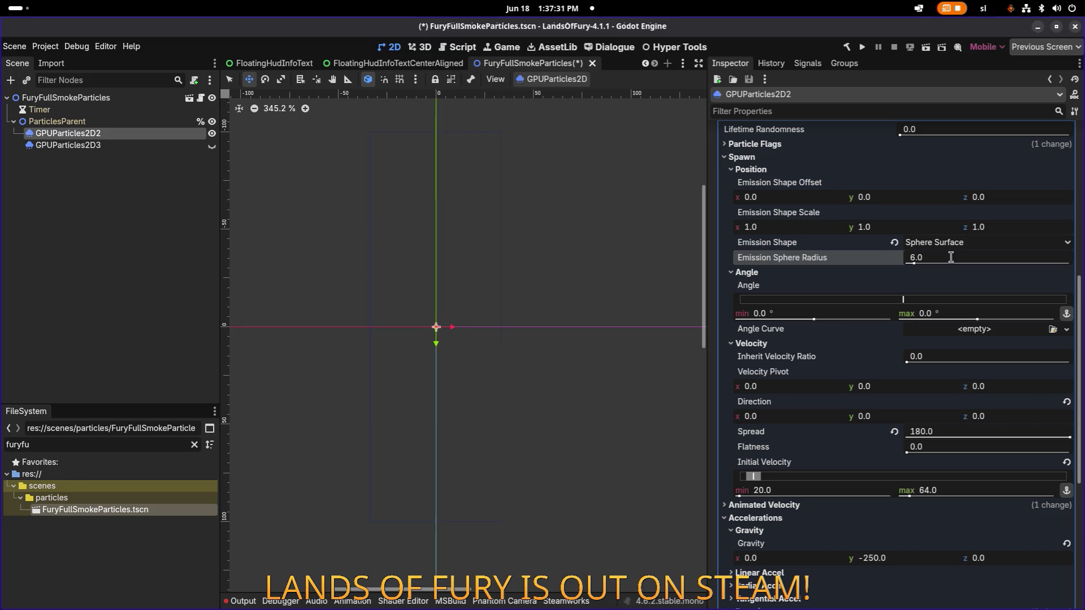
scroll(953, 264, "down", 3)
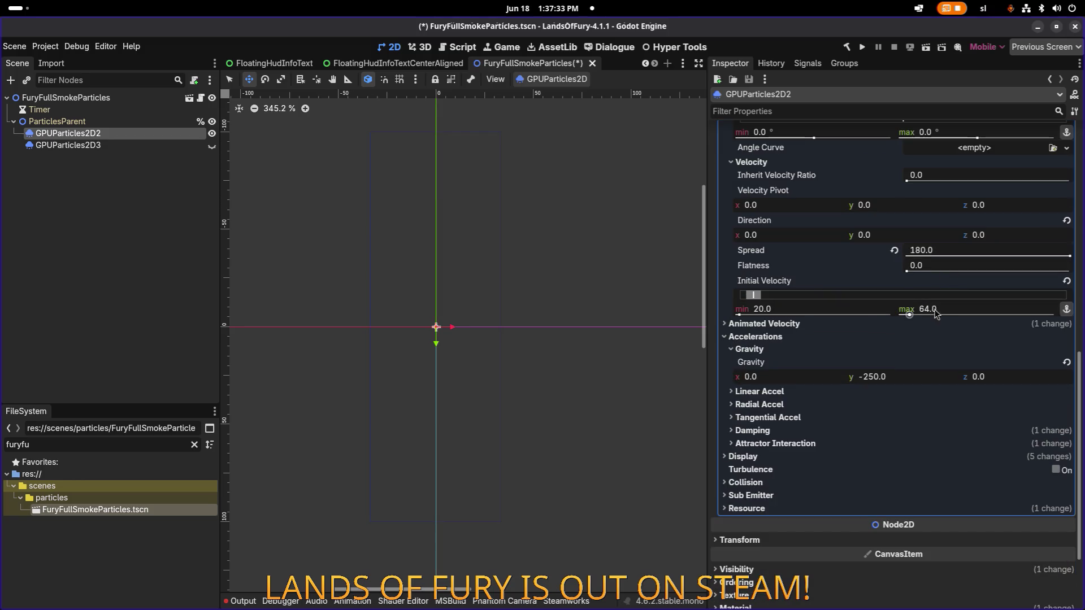
left_click(969, 314)
type("48")
key("Return")
scroll(957, 364, "down", 2)
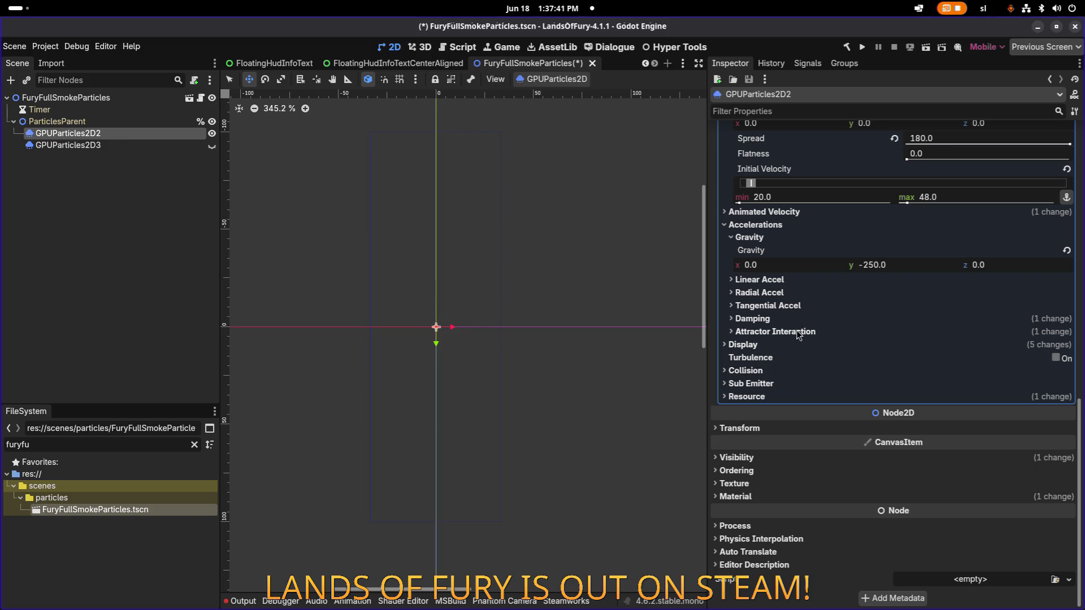
Set the particle Scale range to 0.04–0.08 and save FuryFullSmokeParticles.tscn.
left_click(780, 345)
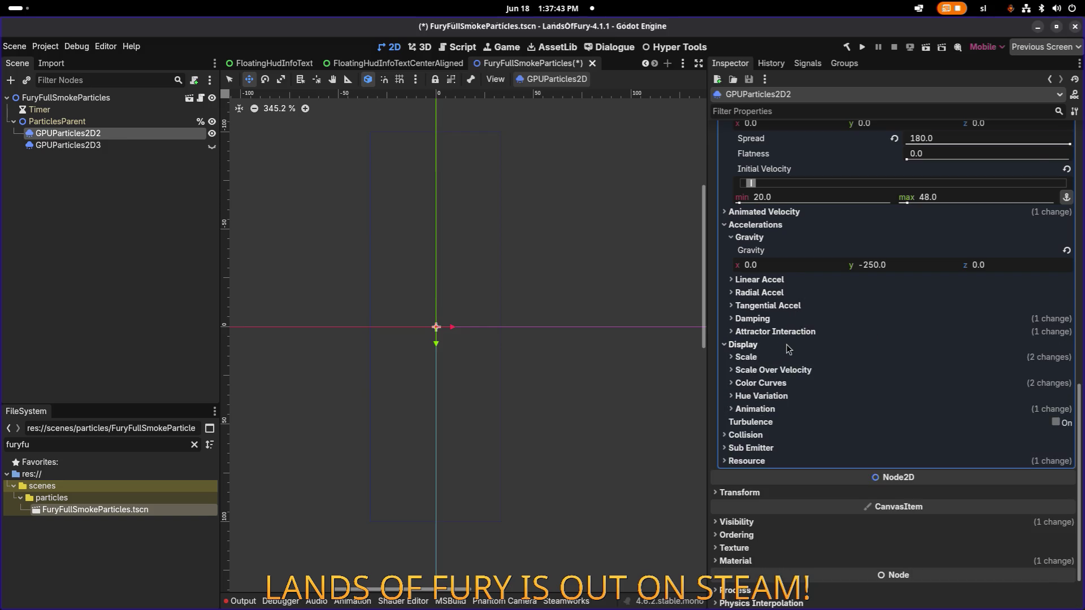
left_click(777, 294)
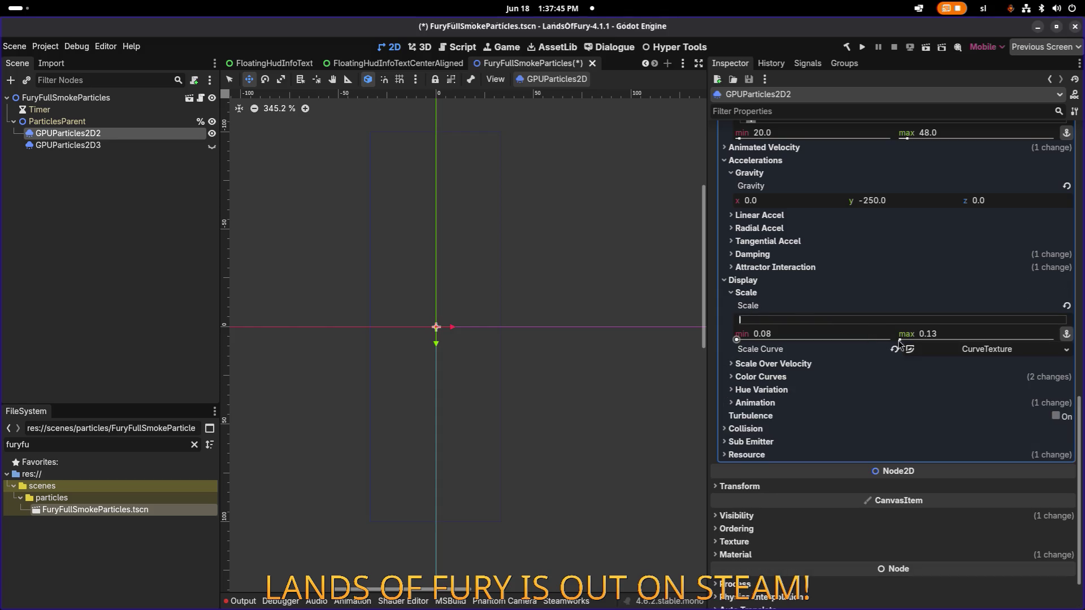
left_click(796, 333)
left_click(808, 334)
type("0.04")
left_click(947, 333)
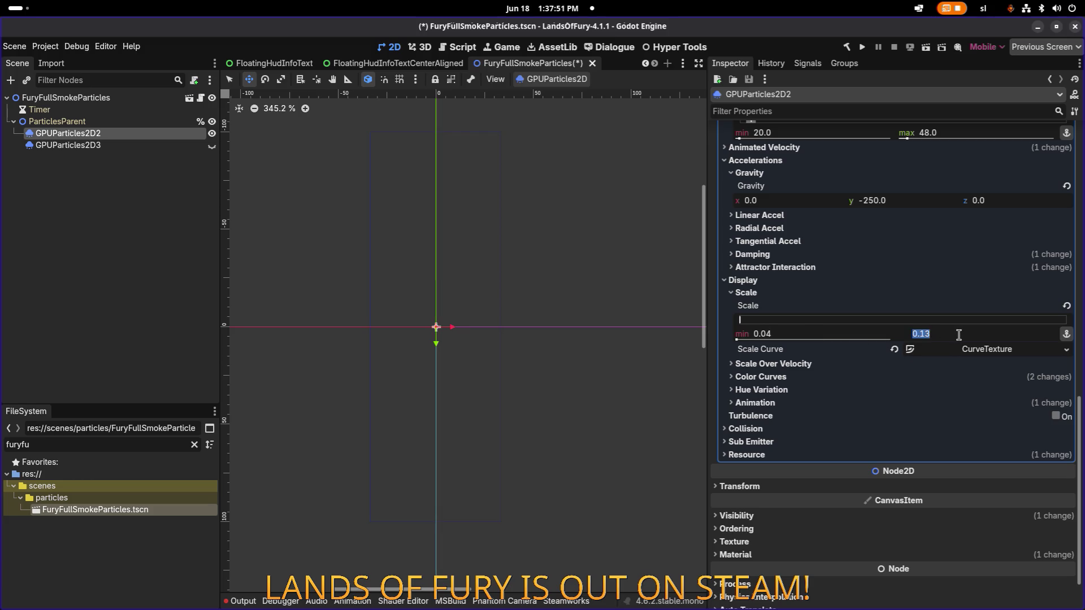
left_click(959, 334)
type("8")
key("Return")
key("ctrl+s")
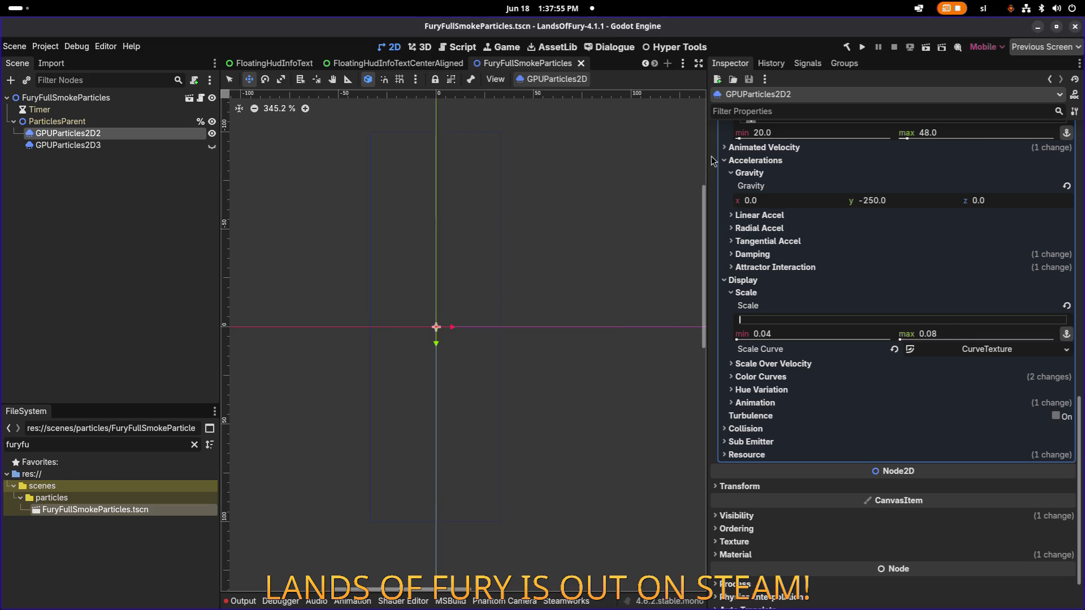
Open the PlayerHUD scene via the quick scene search.
left_click(395, 62)
left_click(274, 63)
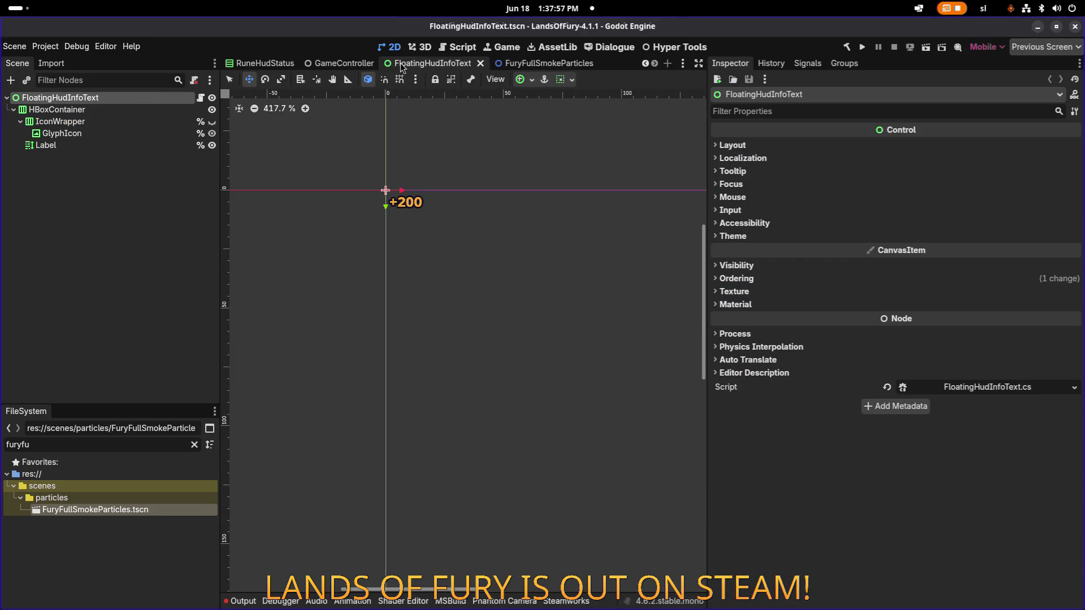
left_click(146, 241)
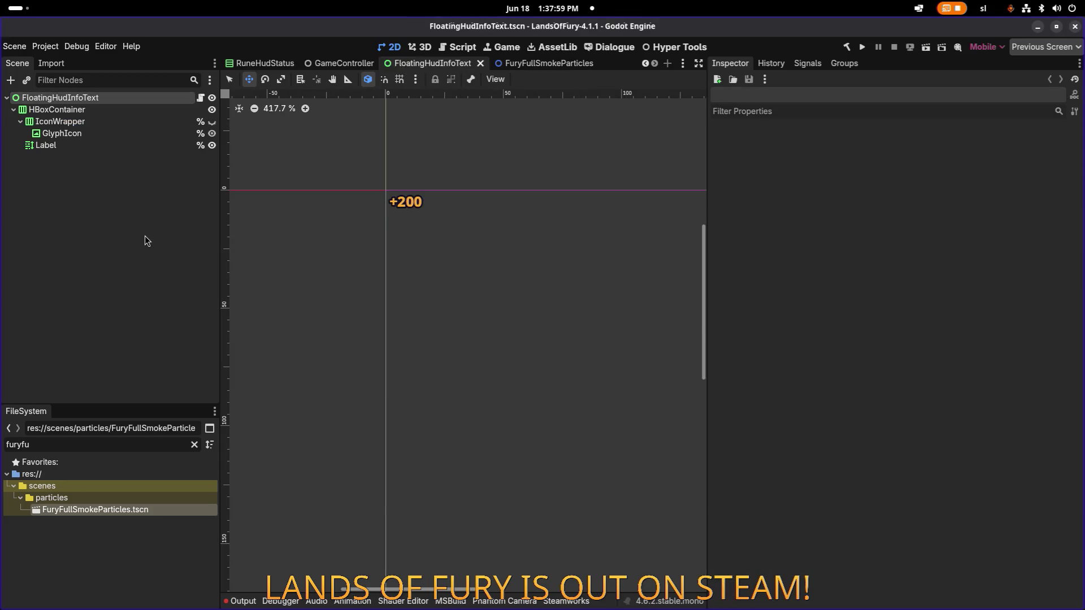
key("ctrl+shift+o")
type("playerhud")
key("Return")
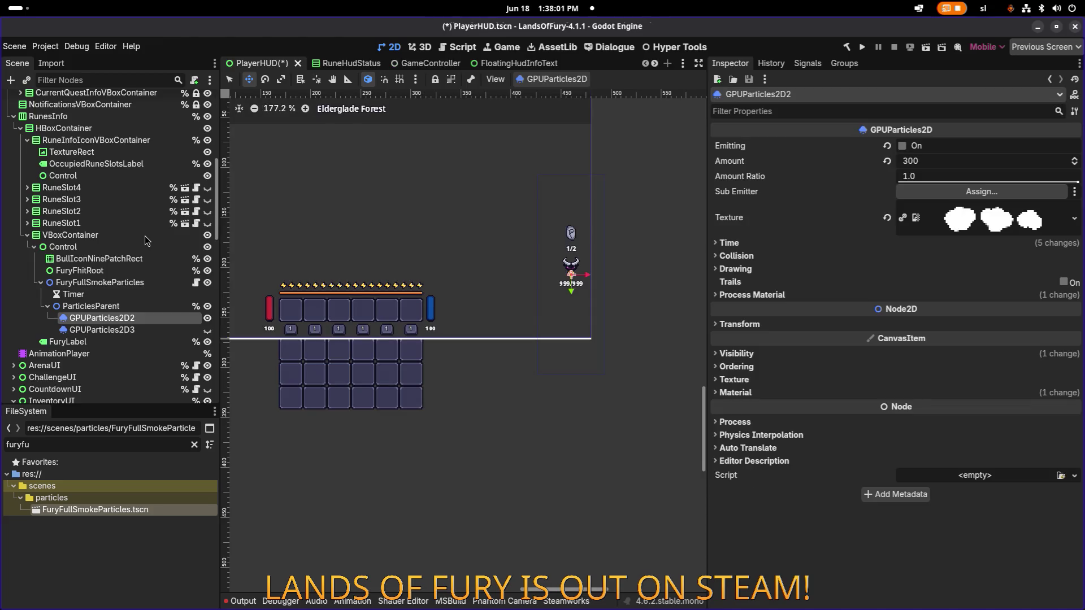
Delete the old FuryFullSmokeParticles node and drag a fresh instance under Control.
left_click(141, 283)
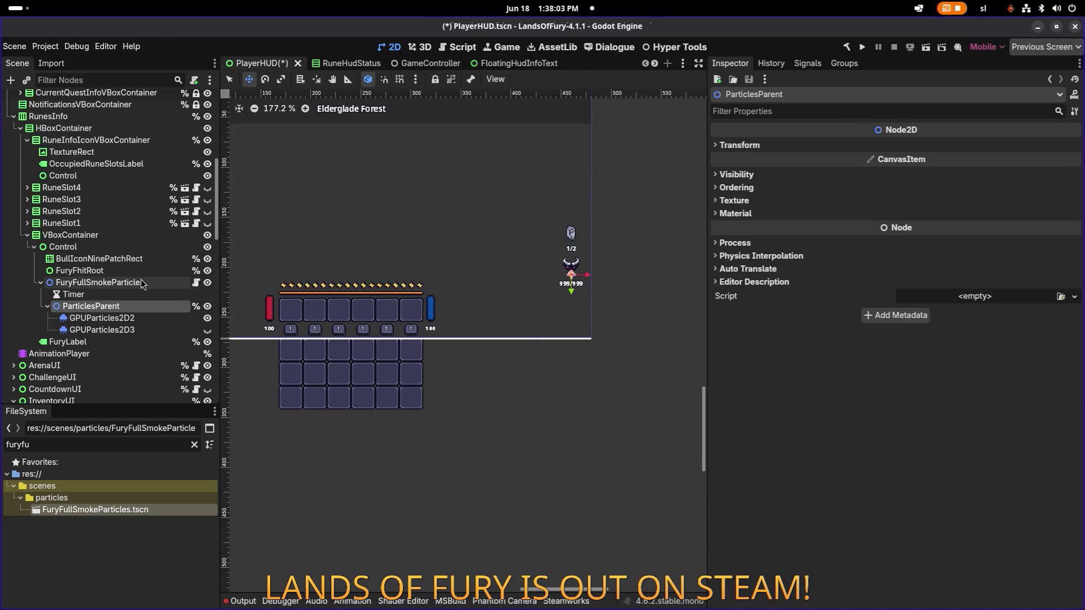
key("Delete")
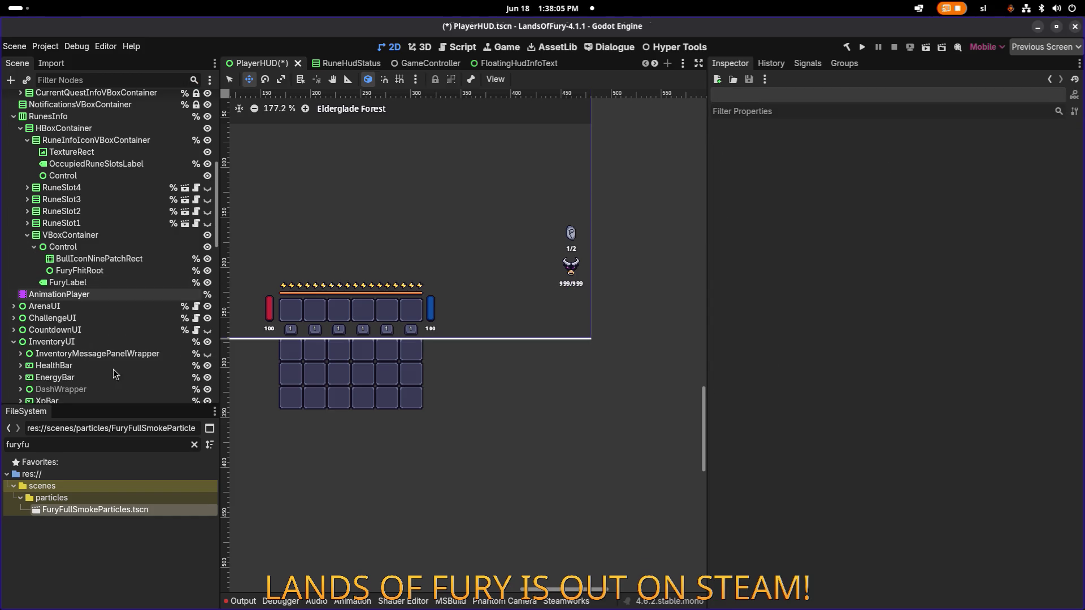
mouse_move(77, 508)
left_mouse_down()
mouse_move(113, 315)
mouse_move(134, 269)
left_mouse_up()
Zoom in and reselect FuryFullSmokeParticles after checking the bull icon's placement.
key("q")
scroll(520, 266, "up", 5)
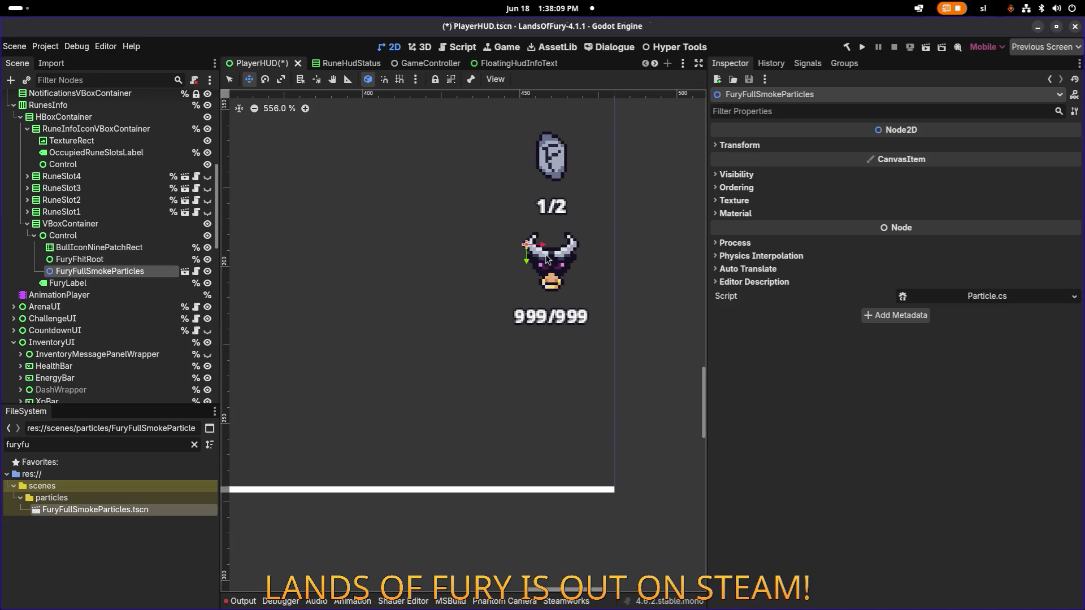
left_click(99, 272)
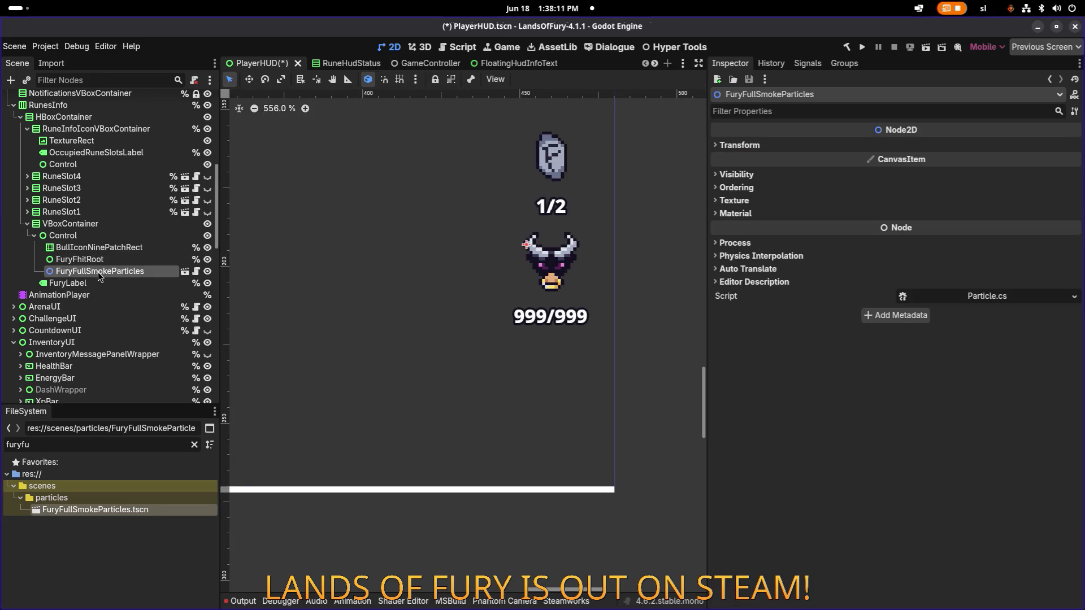
left_click(133, 248)
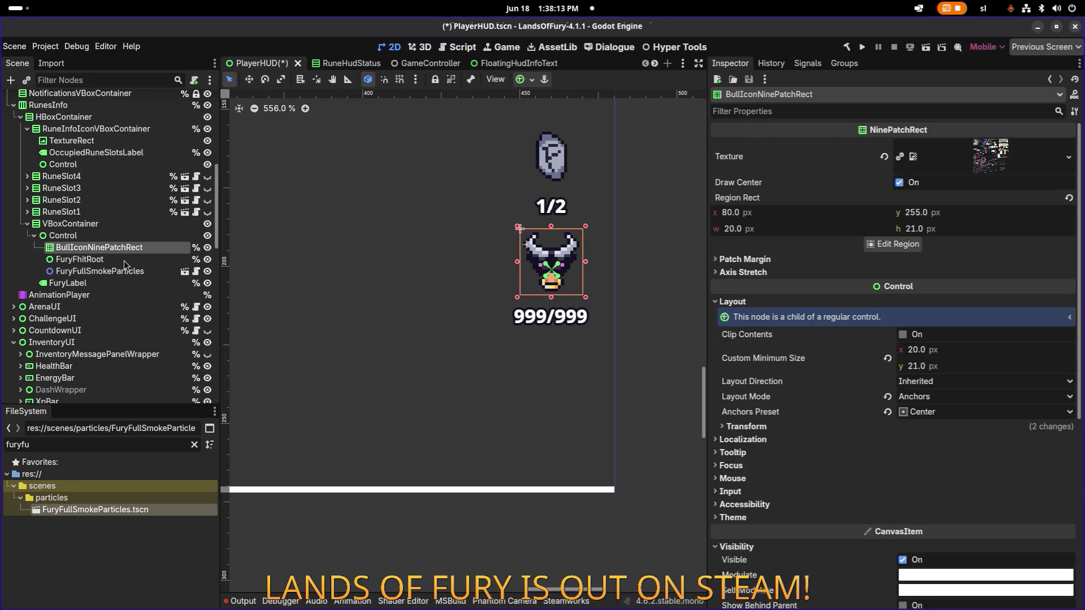
left_click(124, 272)
left_click(125, 276)
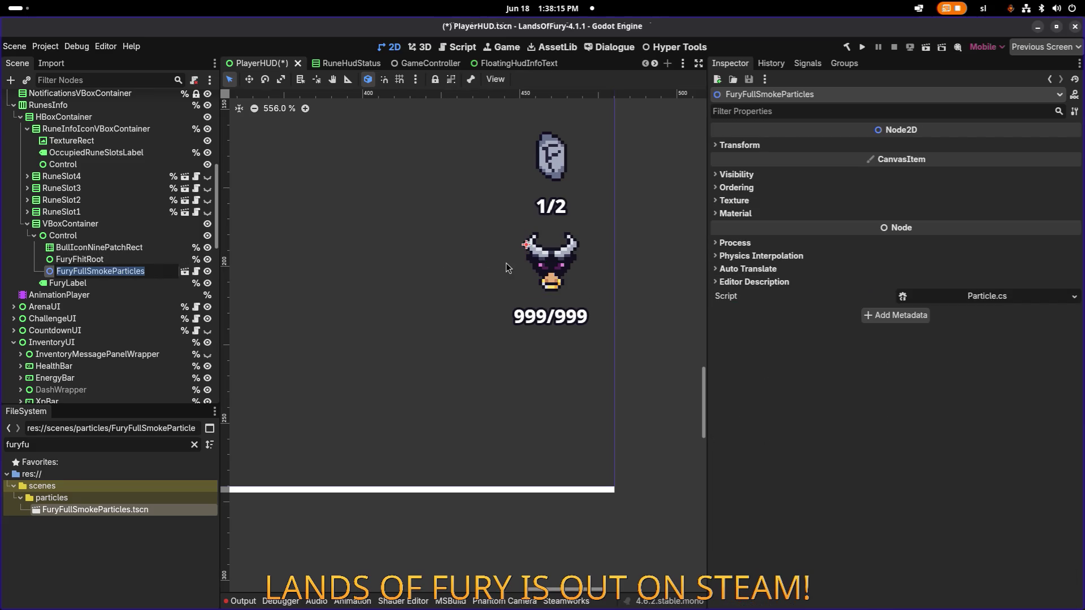
left_click(103, 251)
left_click(112, 272)
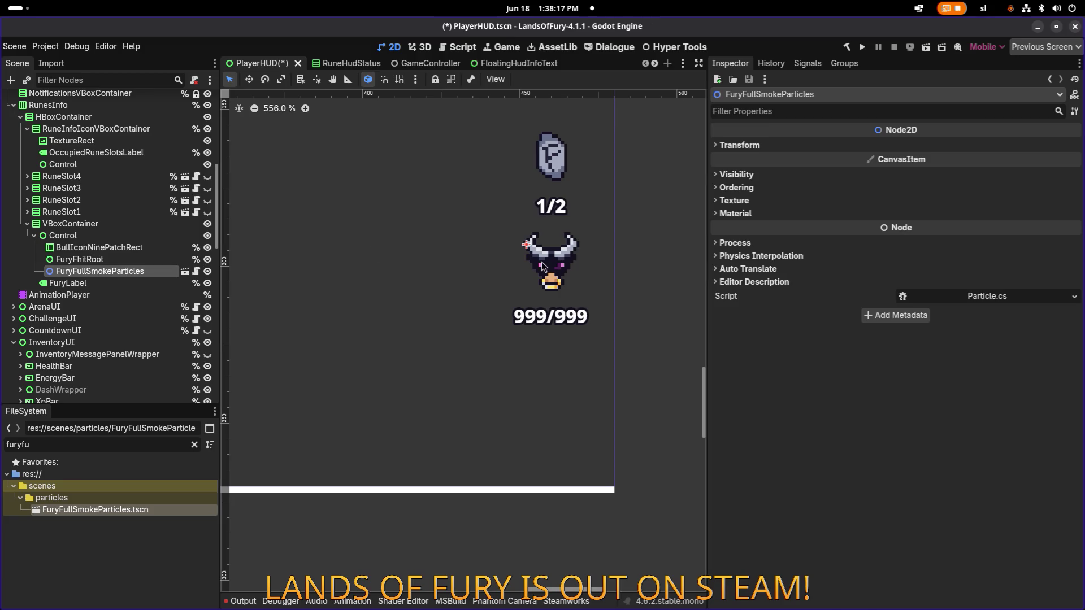
Move FuryFullSmokeParticles 8 px right and 12 px down onto the bull icon's nose.
key("w")
left_click_drag(540, 250, 557, 286)
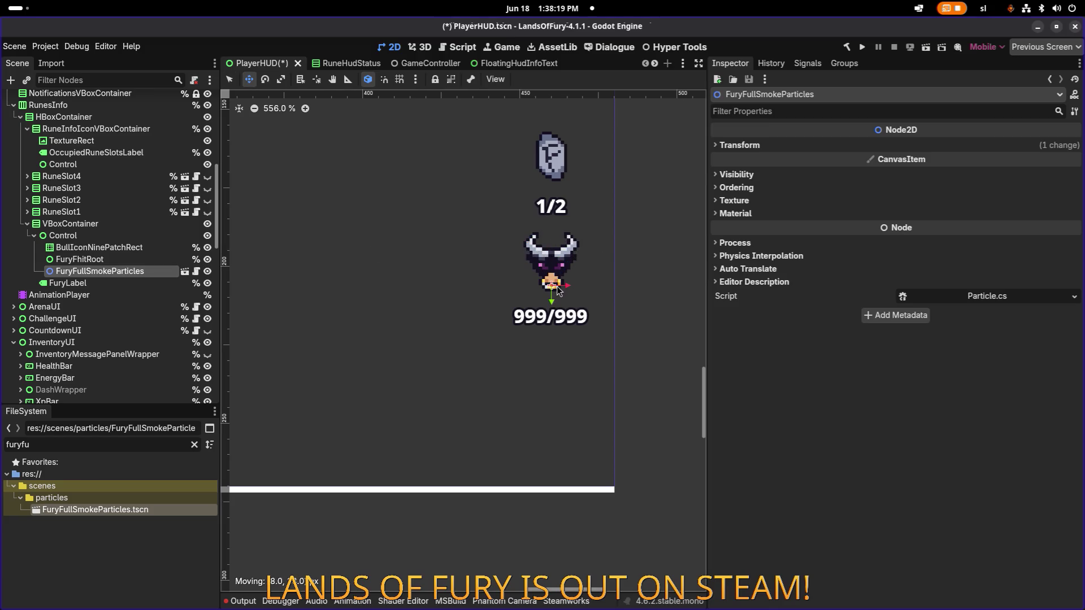
left_click(89, 272)
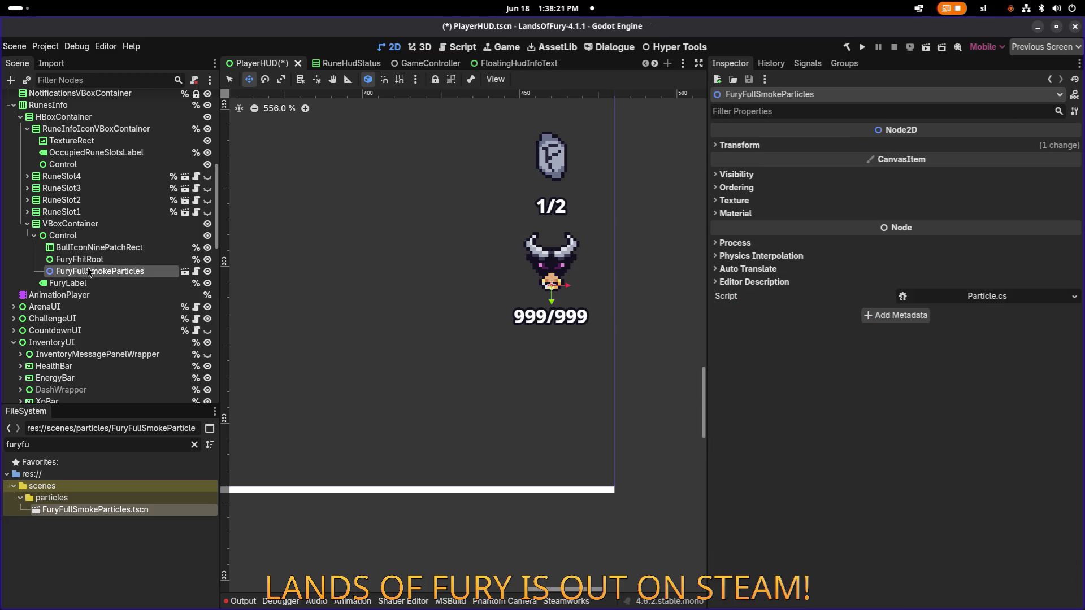
Enable Editable Children on FuryFullSmokeParticles and fire a test burst from GPUParticles2D2.
right_click(142, 275)
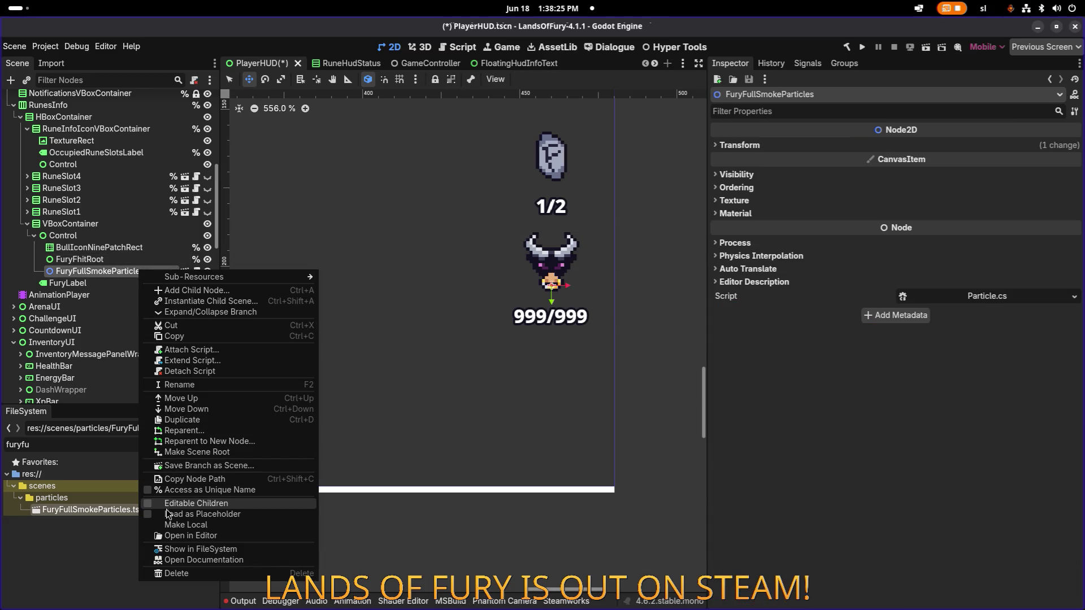
left_click(167, 503)
left_click(144, 307)
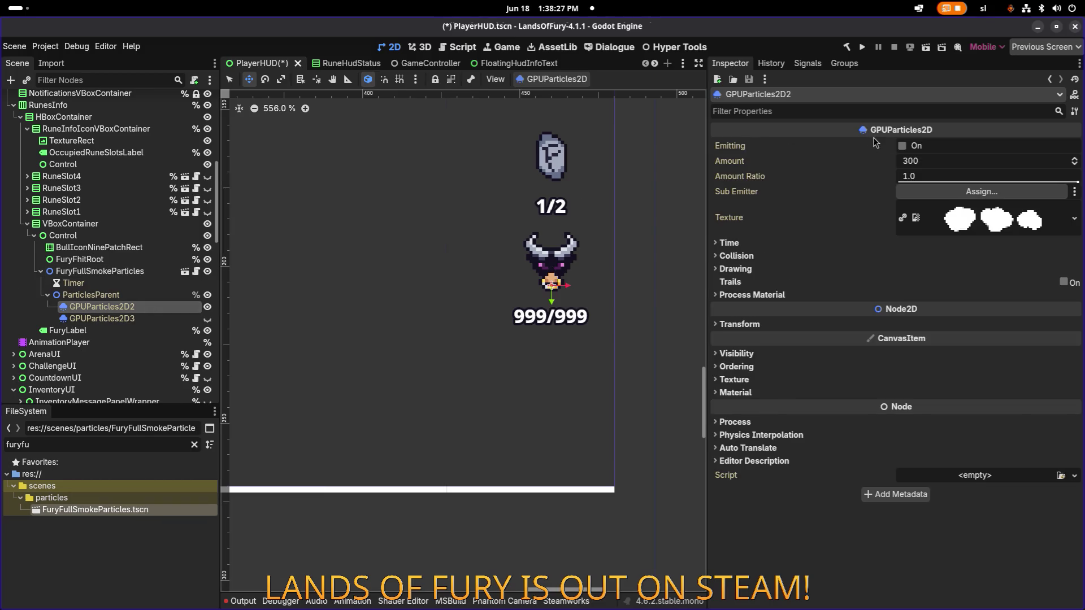
left_click(903, 146)
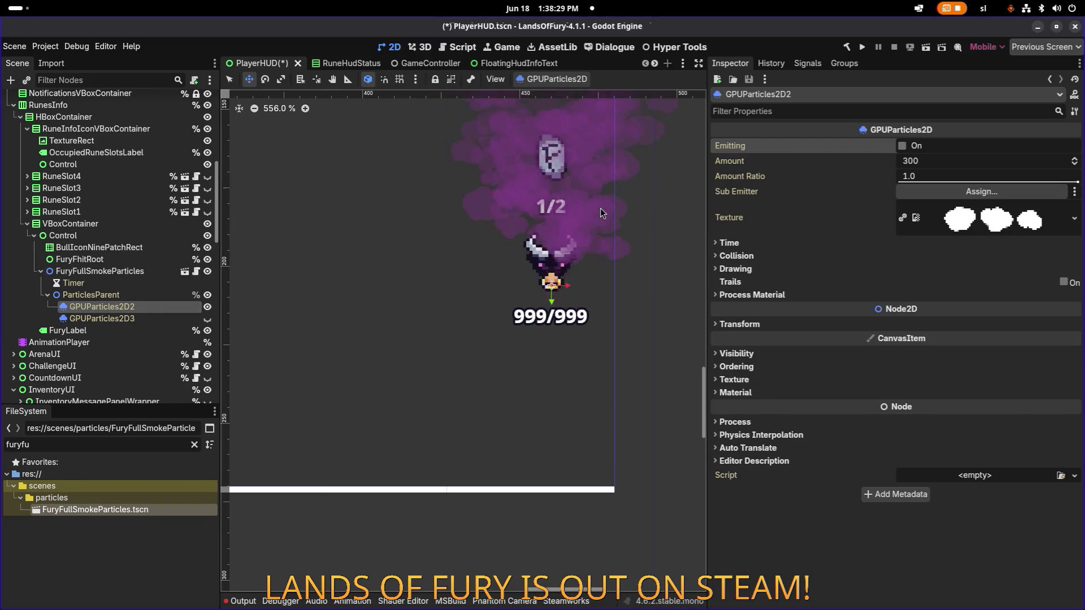
scroll(602, 213, "down", 4)
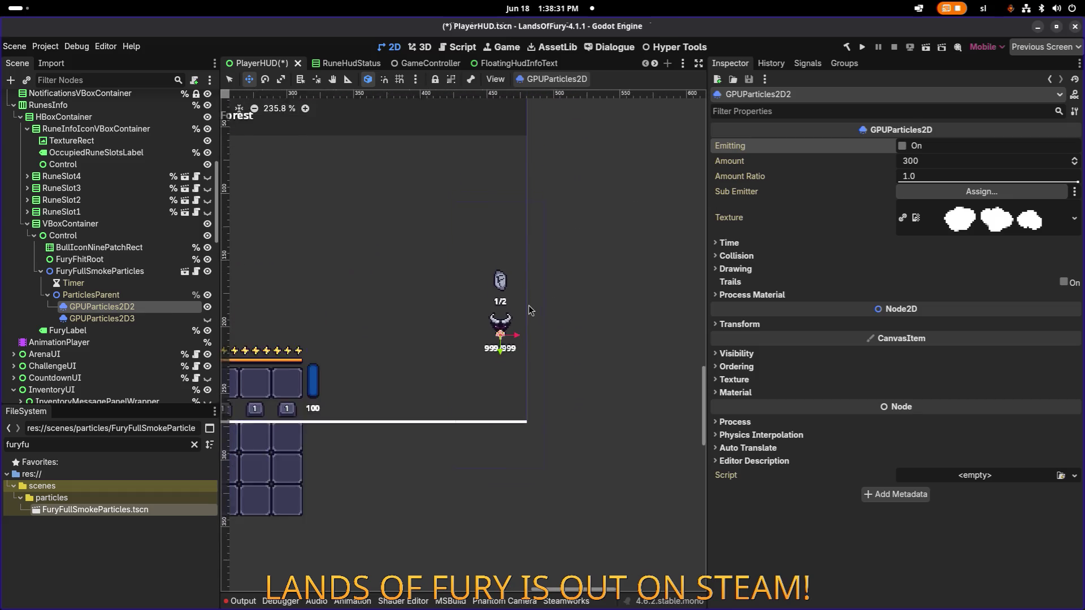
scroll(602, 287, "down", 2)
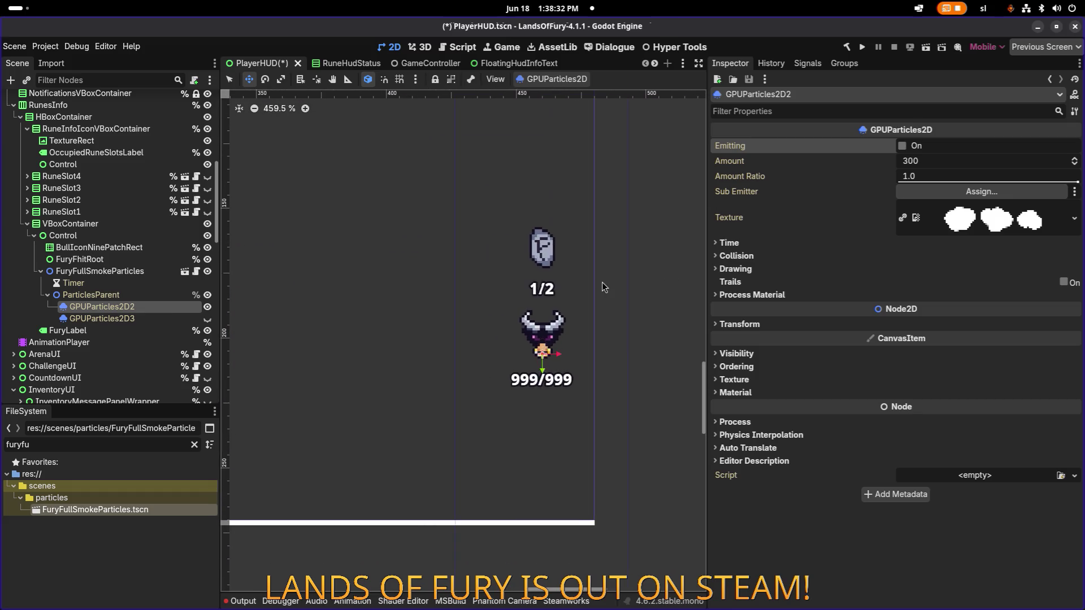
Preview the burst again, then set GPUParticles2D2's Amount to 150.
left_click(902, 146)
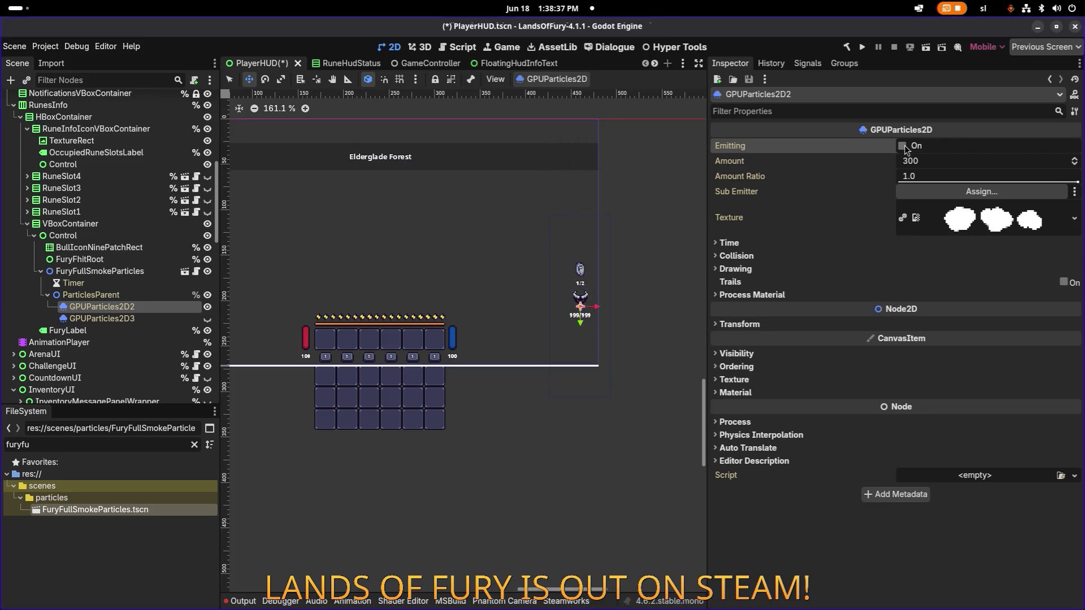
left_click(902, 146)
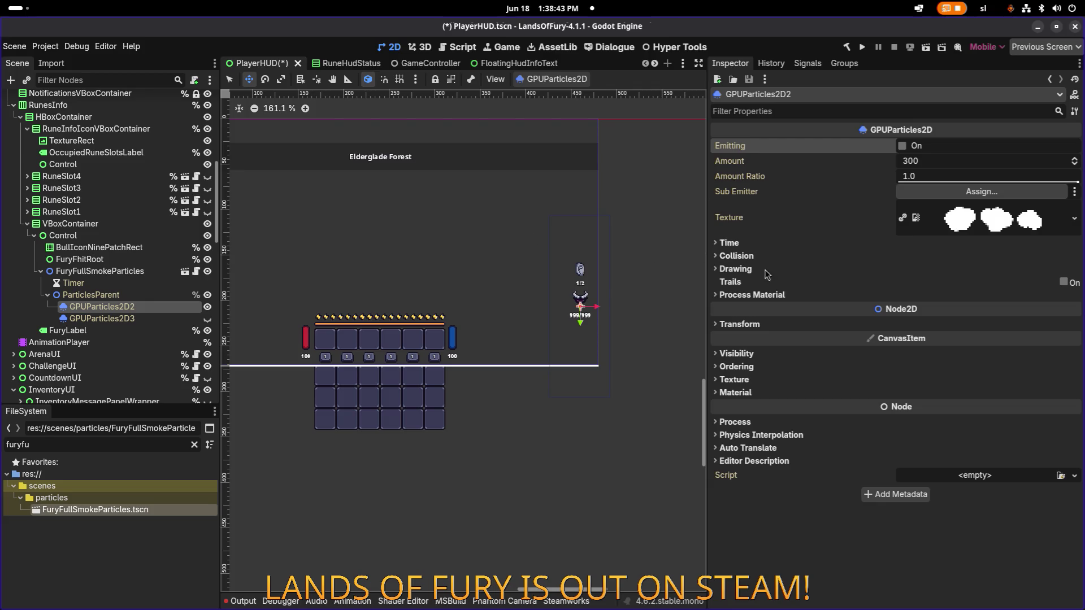
left_click(791, 296)
left_click(895, 308)
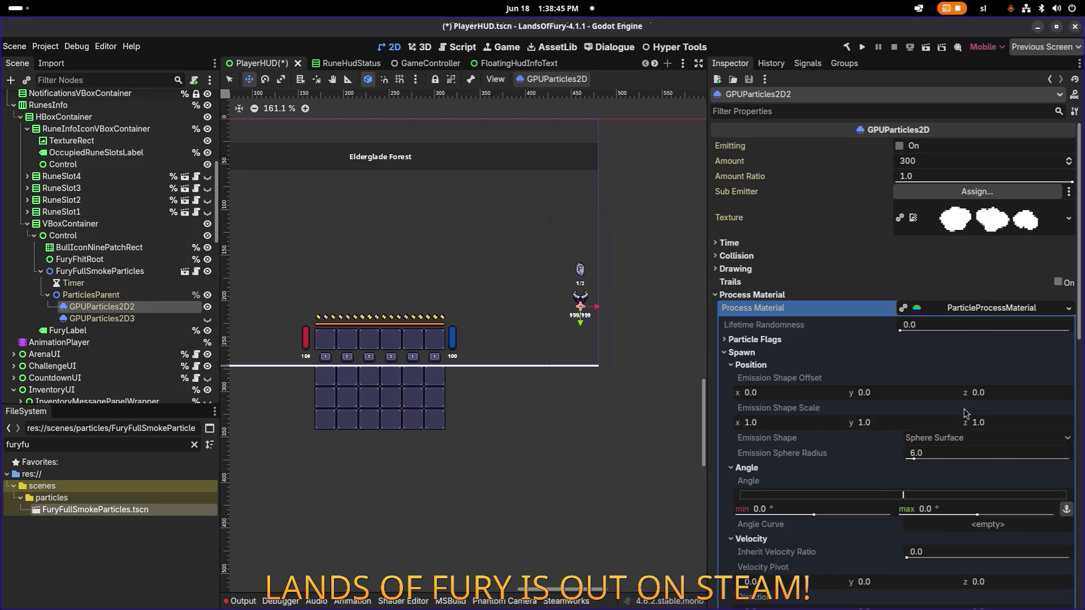
left_click(867, 243)
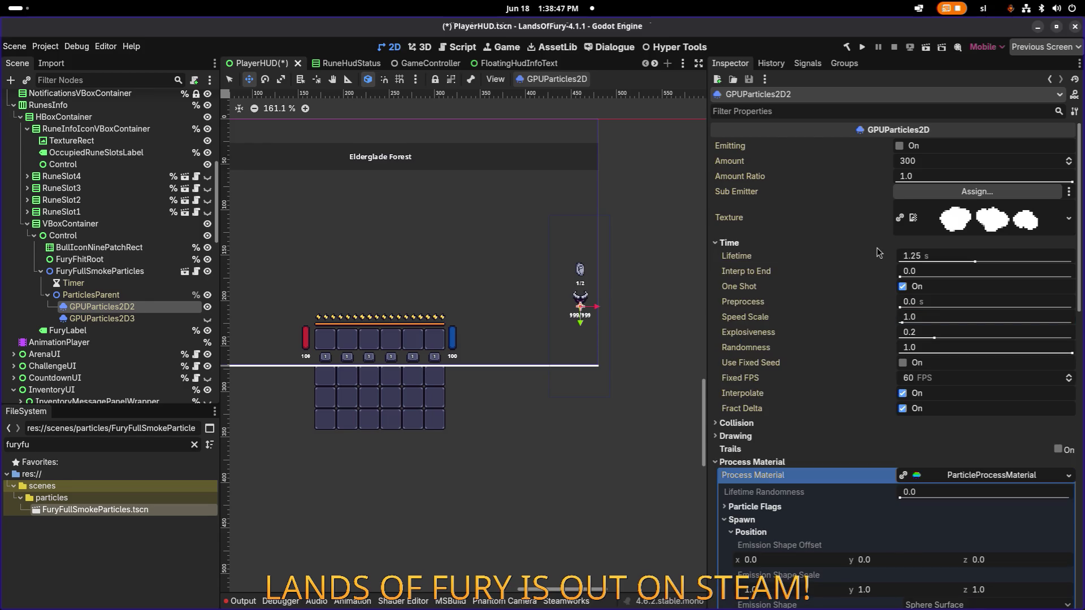
left_click(950, 159)
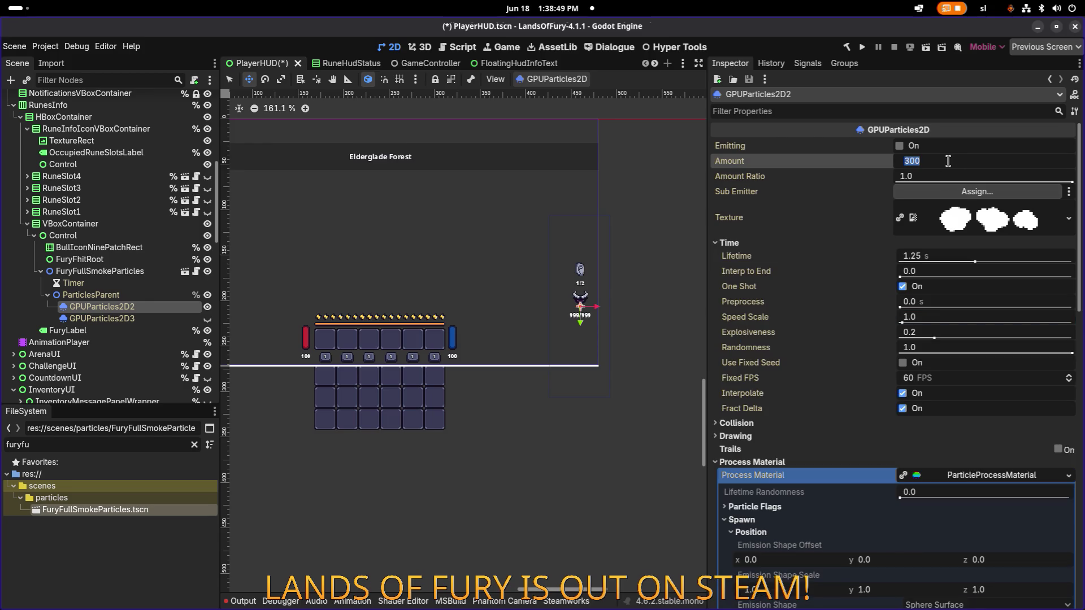
type("150")
key("Return")
Toggle GPUParticles2D2's visibility off and on twice to compare the smoke, leaving it visible.
scroll(577, 307, "down", 1)
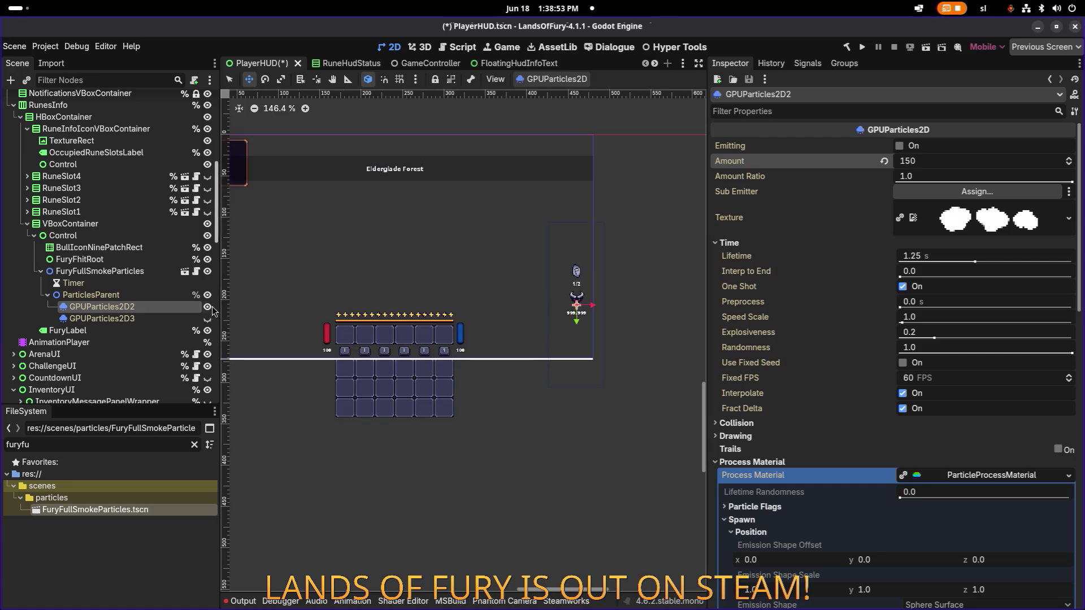
left_click(208, 308)
left_click(208, 308)
left_click(208, 308)
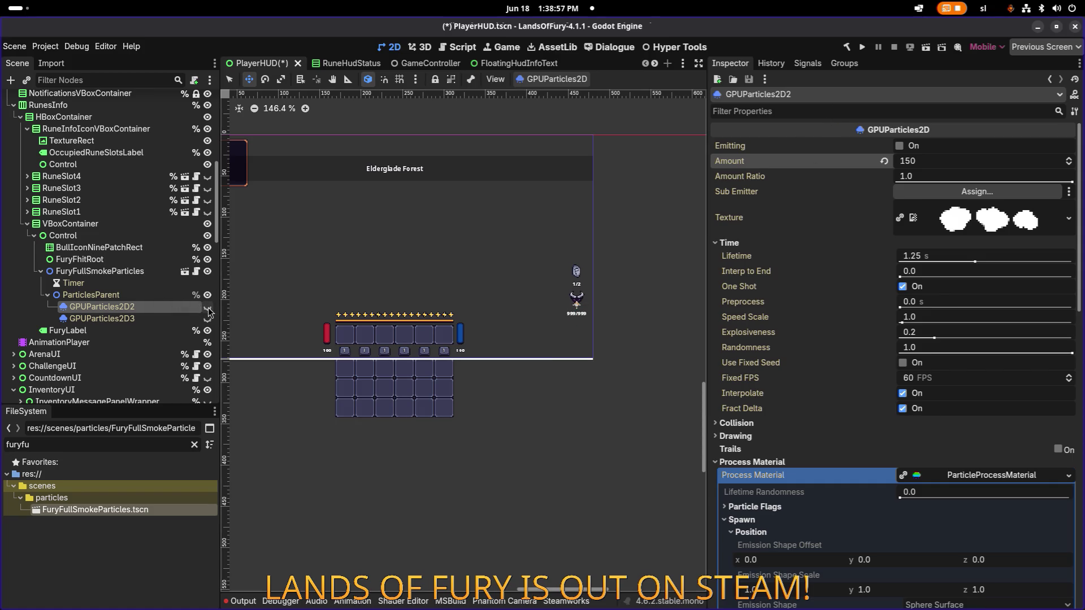
left_click(207, 308)
left_click(899, 146)
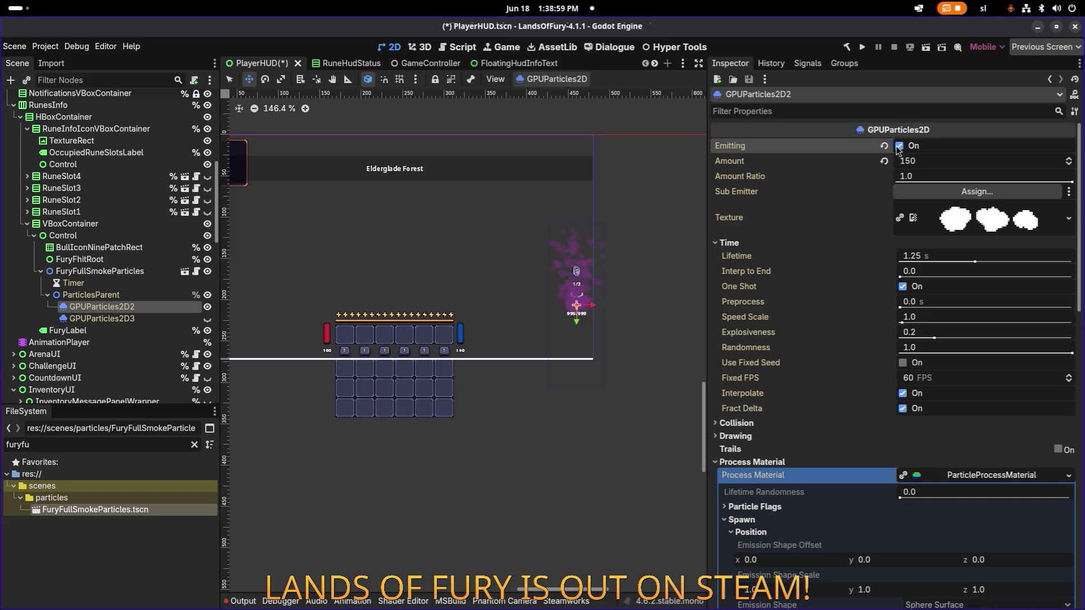
scroll(582, 326, "up", 8)
scroll(942, 344, "down", 10)
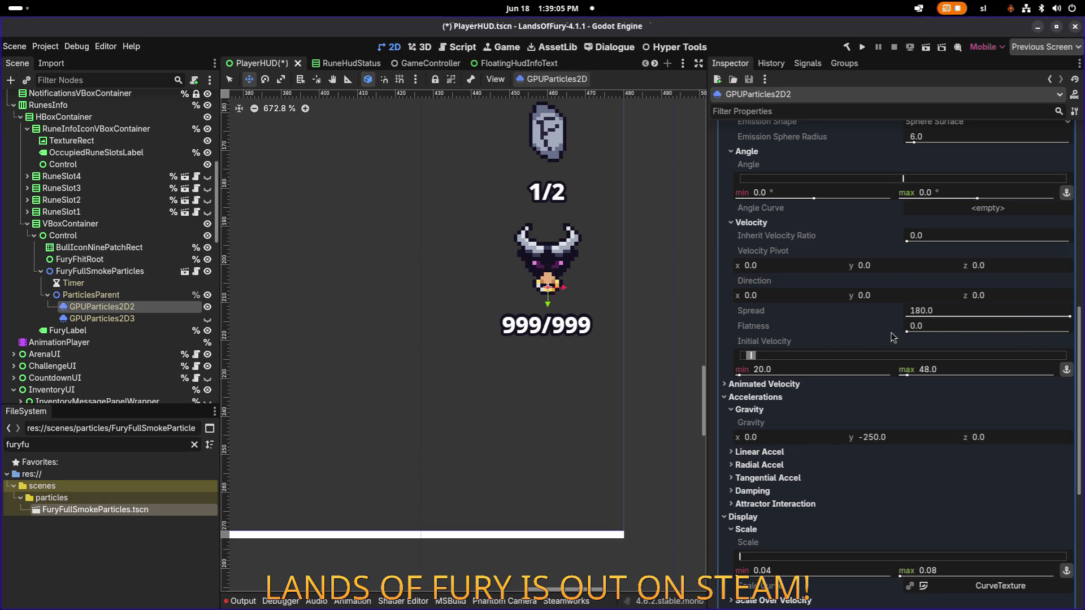
scroll(891, 339, "down", 3)
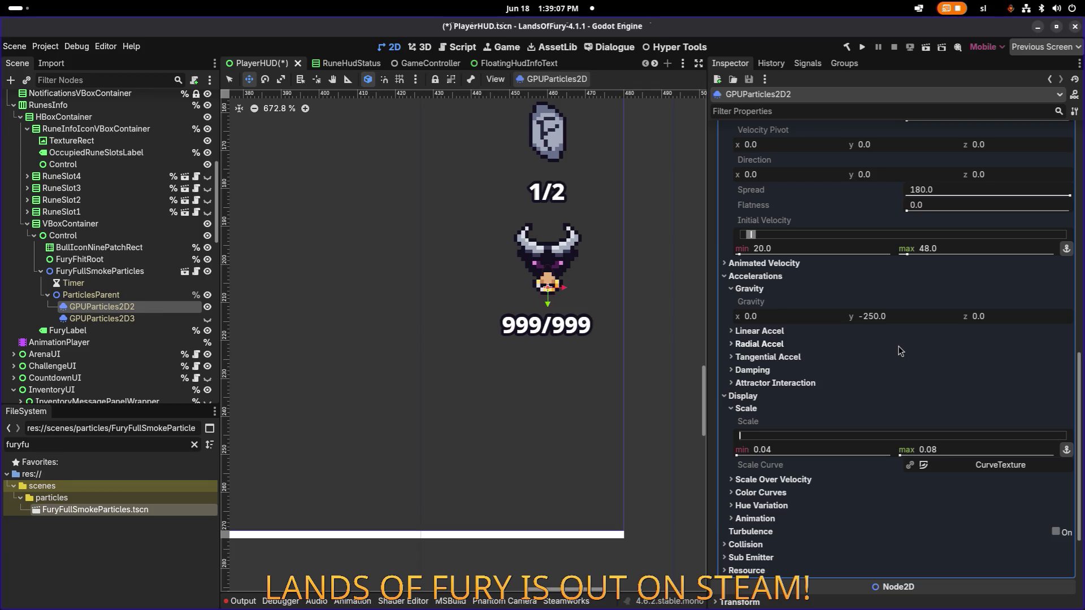
scroll(898, 346, "up", 8)
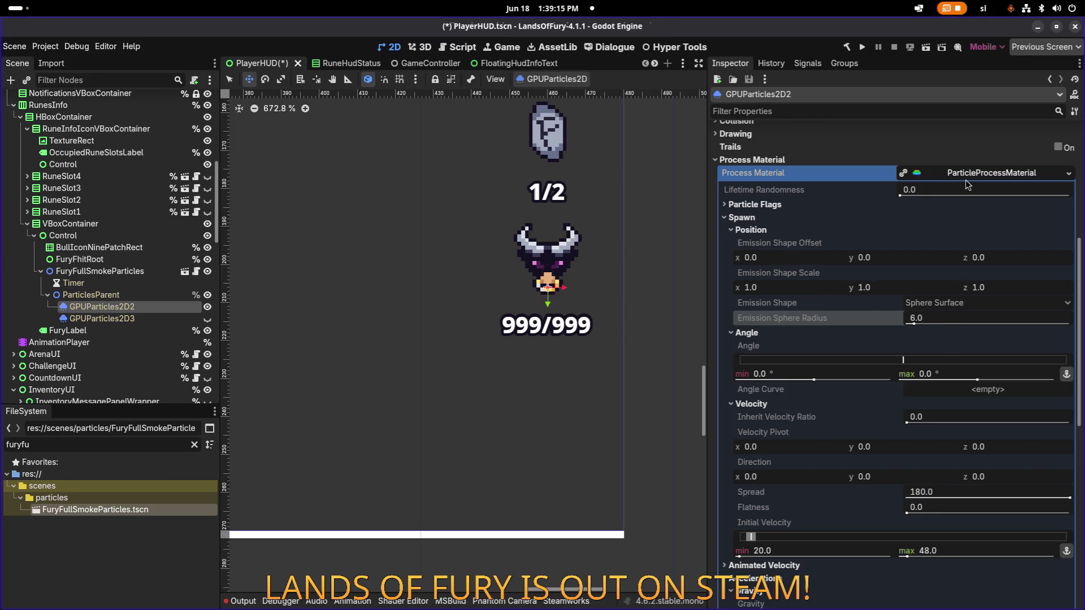
scroll(928, 222, "up", 3)
scroll(928, 224, "up", 2)
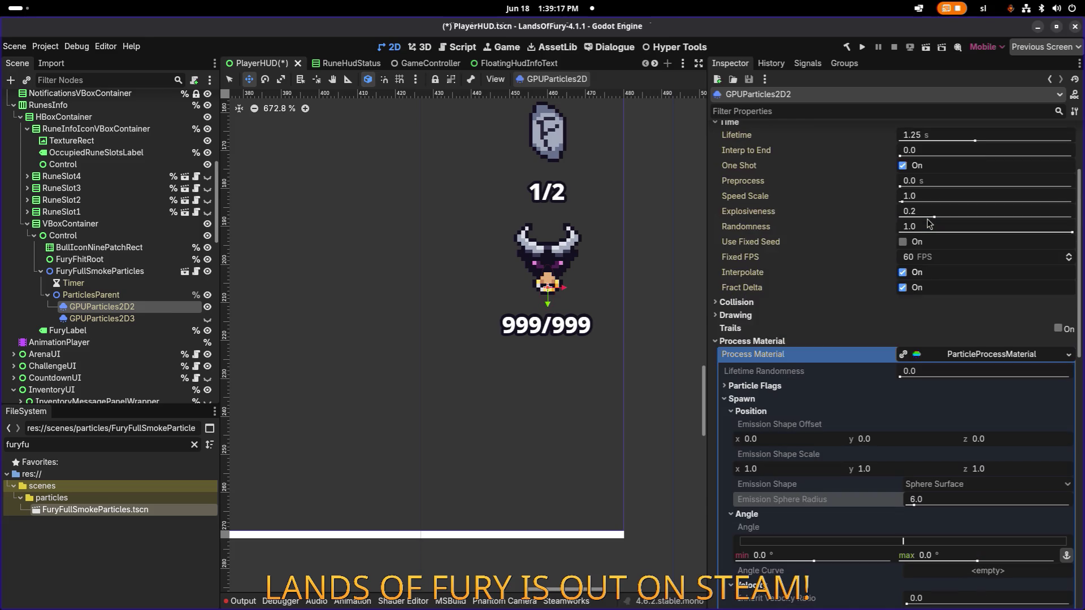